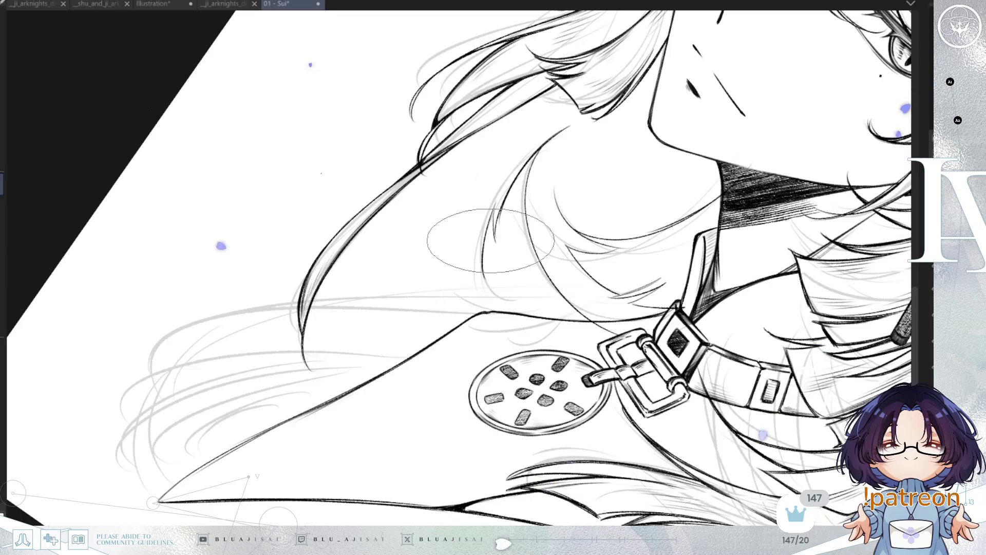
# Turn the view onto the pendant and ink a curved hair strand below it
pyautogui.press('-')
pyautogui.moveTo(600, 280); pyautogui.dragTo(668, 226)
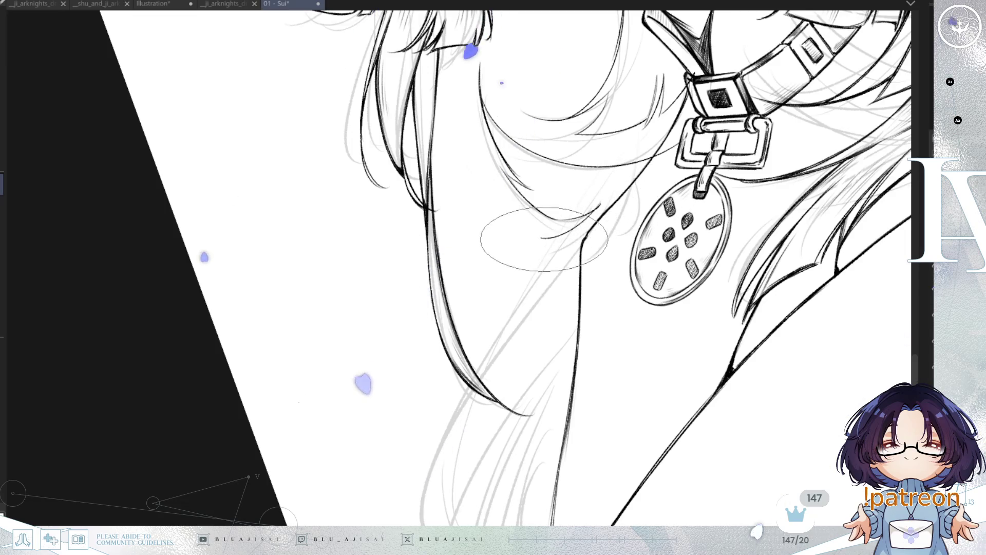
pyautogui.press('^')
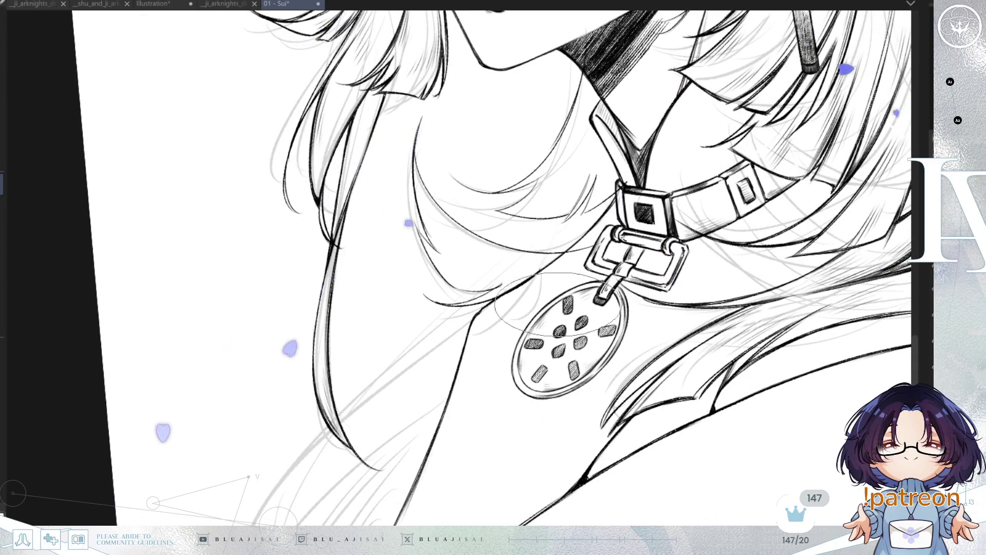
pyautogui.moveTo(489, 356); pyautogui.dragTo(611, 233)
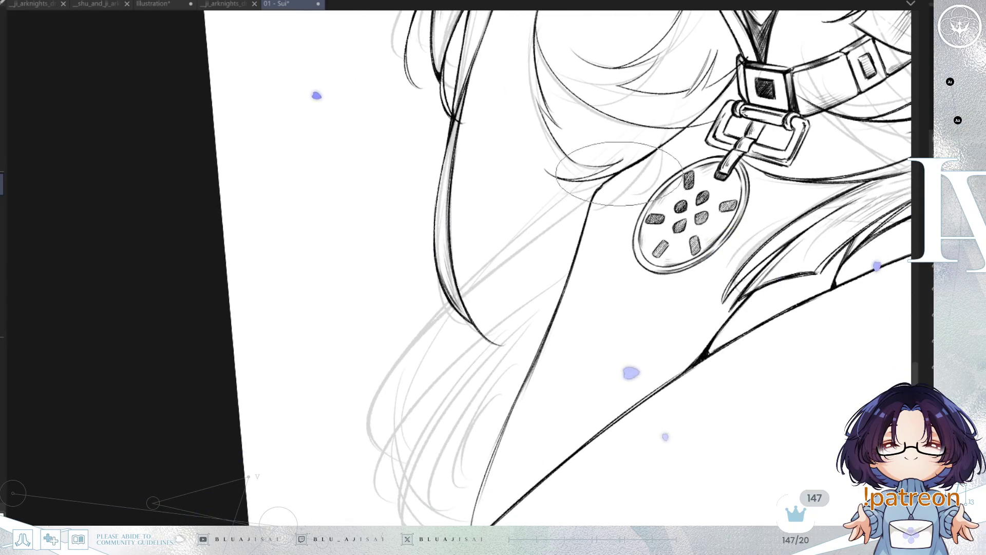
pyautogui.moveTo(544, 233); pyautogui.dragTo(384, 441)
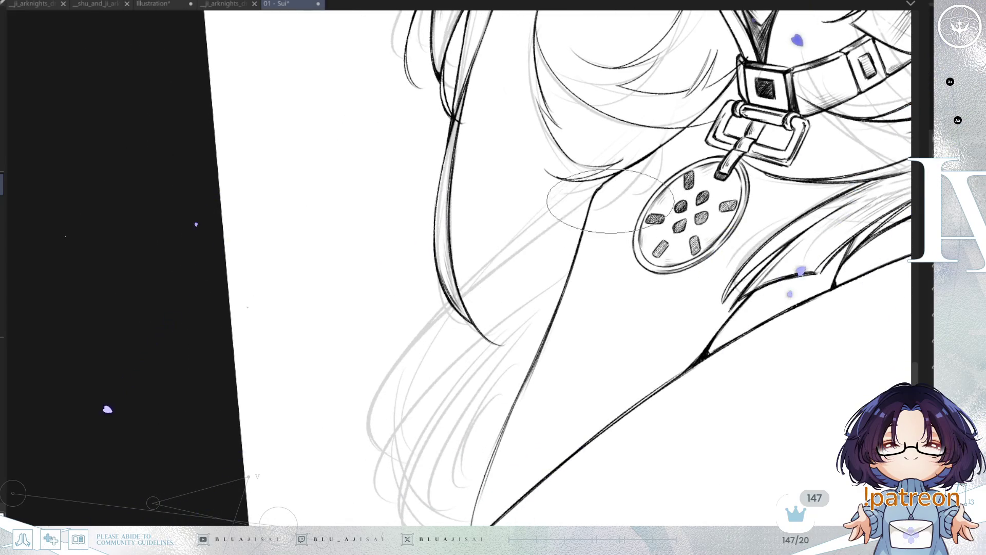
# Look over the collar area, then save the drawing with Ctrl+S
pyautogui.scroll(-5, 622, 175)
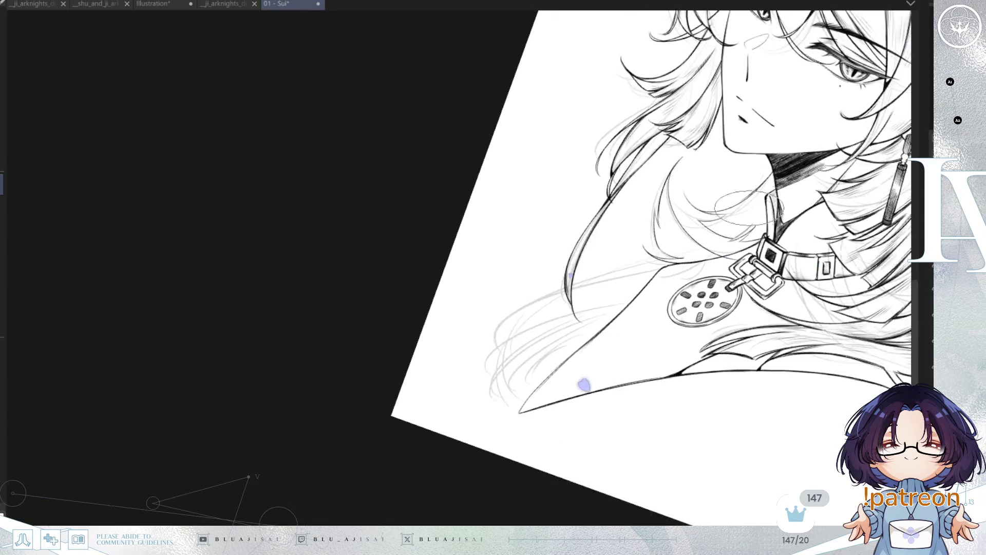
pyautogui.scroll(-3, 770, 326)
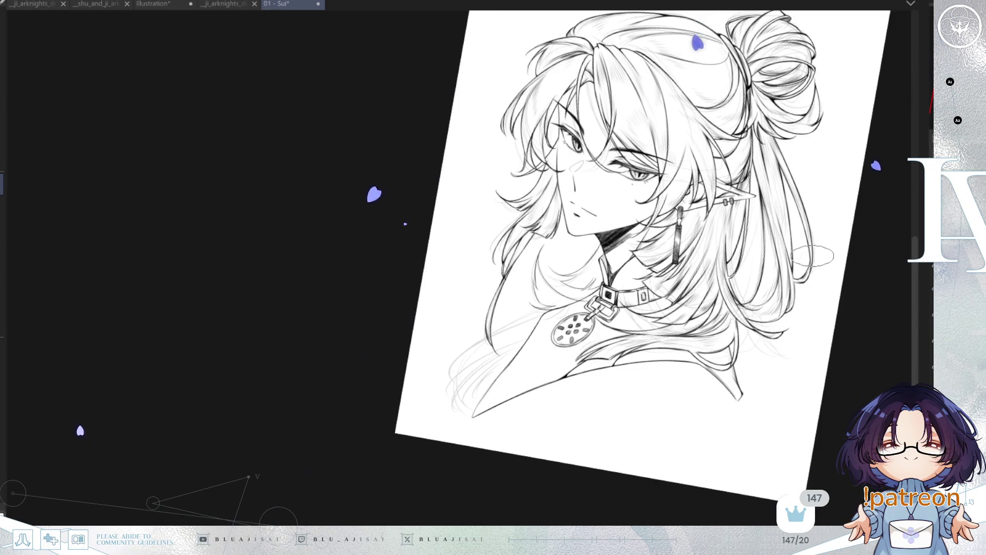
pyautogui.scroll(6, 606, 226)
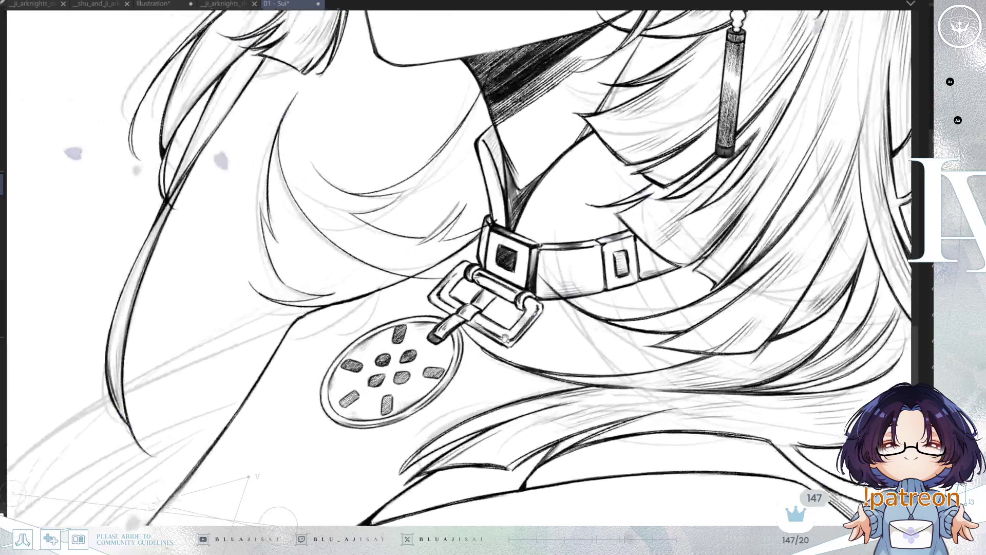
pyautogui.scroll(3, 606, 229)
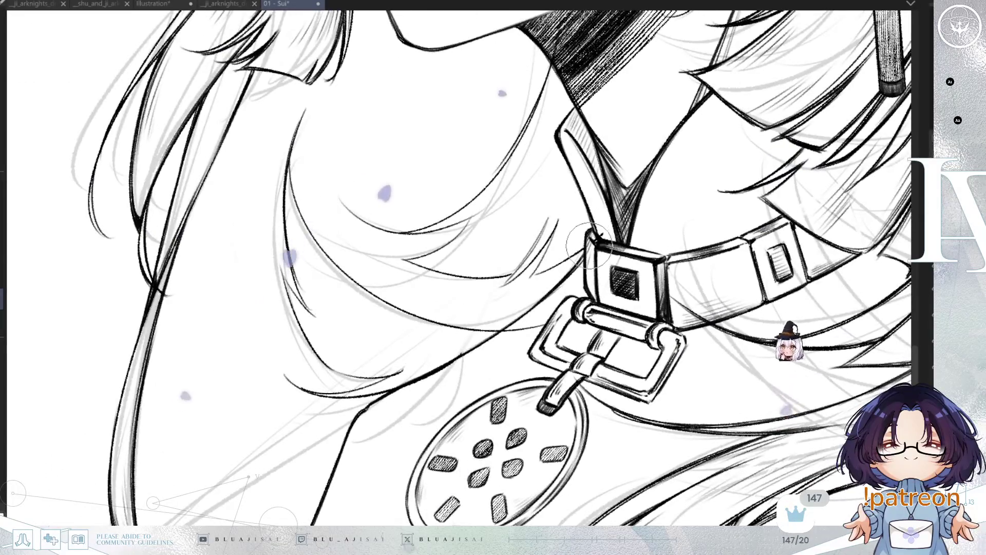
pyautogui.moveTo(606, 251)
pyautogui.mouseDown()
pyautogui.moveTo(452, 414)
pyautogui.moveTo(503, 367)
pyautogui.mouseUp()
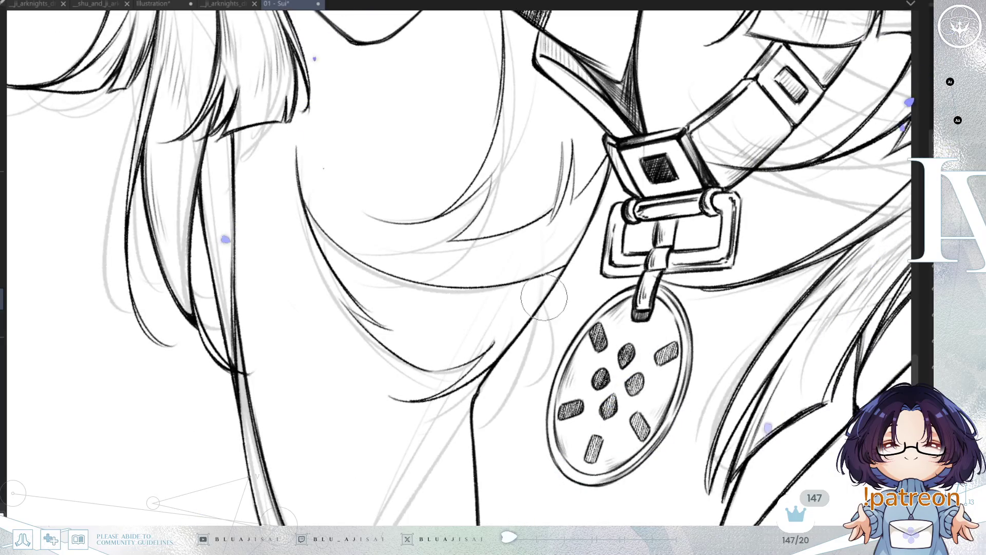
pyautogui.scroll(2, 601, 231)
pyautogui.scroll(-3, 601, 231)
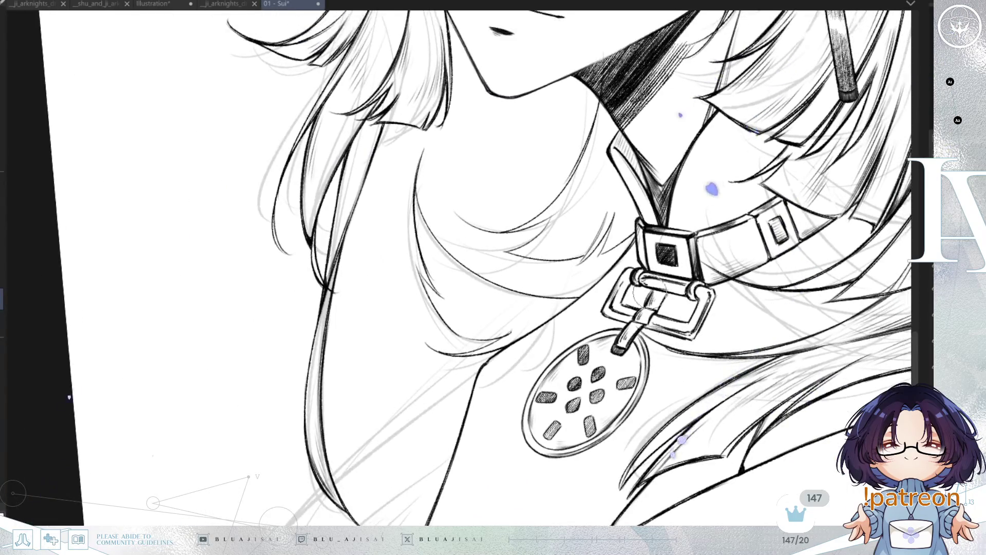
pyautogui.scroll(3, 535, 288)
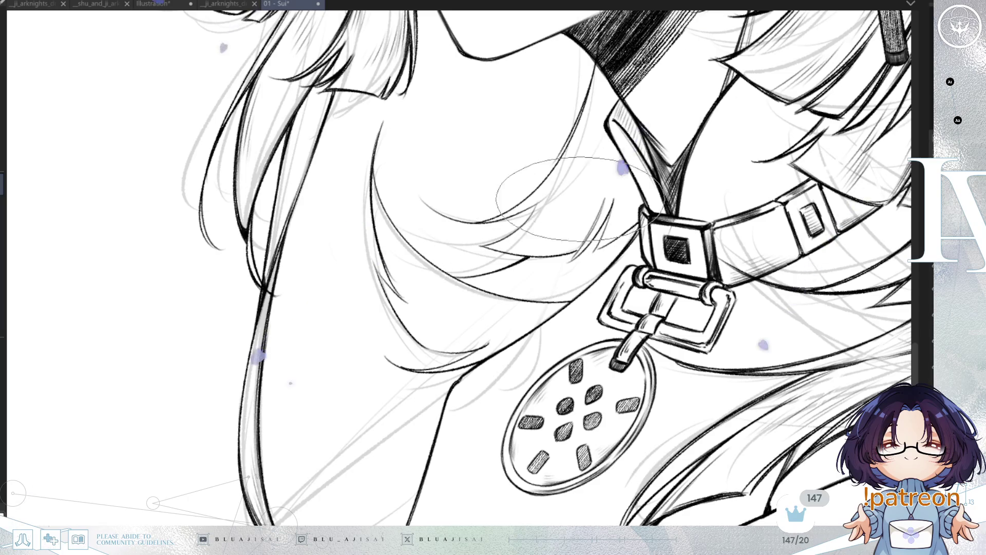
pyautogui.moveTo(647, 260); pyautogui.dragTo(622, 342)
pyautogui.hotkey('ctrl', 's')
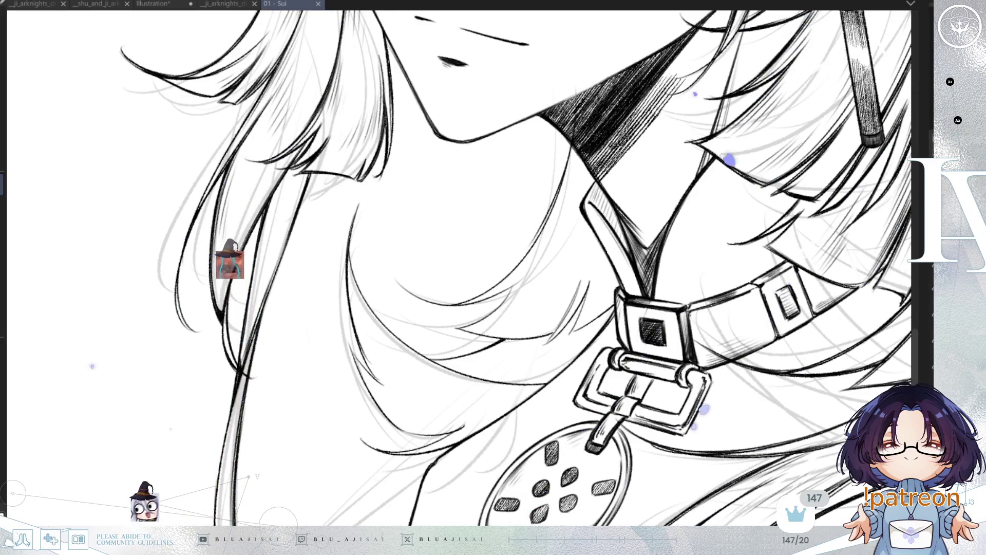
# Mirror and rotate the view around the neck and chin to check the hair lines
pyautogui.moveTo(475, 409); pyautogui.dragTo(488, 308)
pyautogui.press('h')
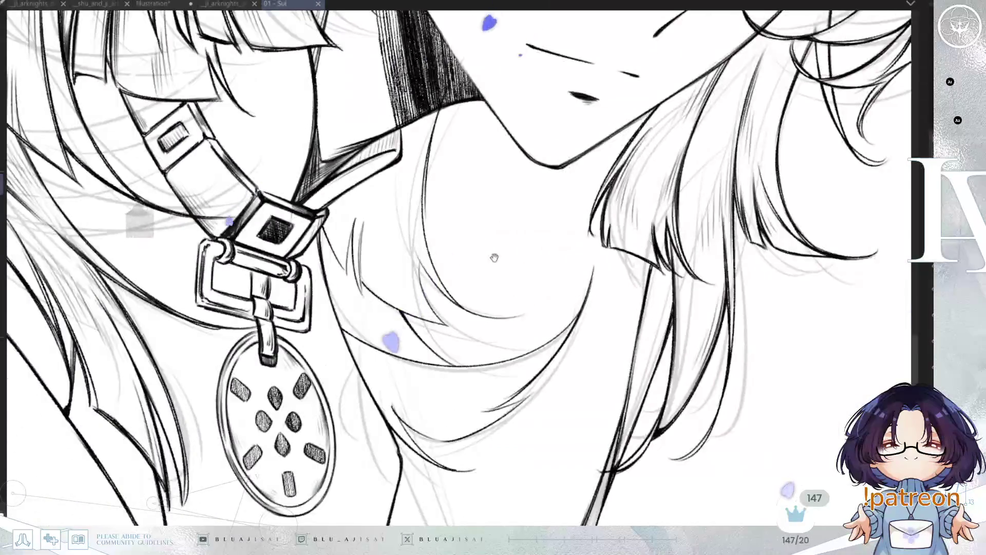
pyautogui.moveTo(492, 259); pyautogui.dragTo(614, 276)
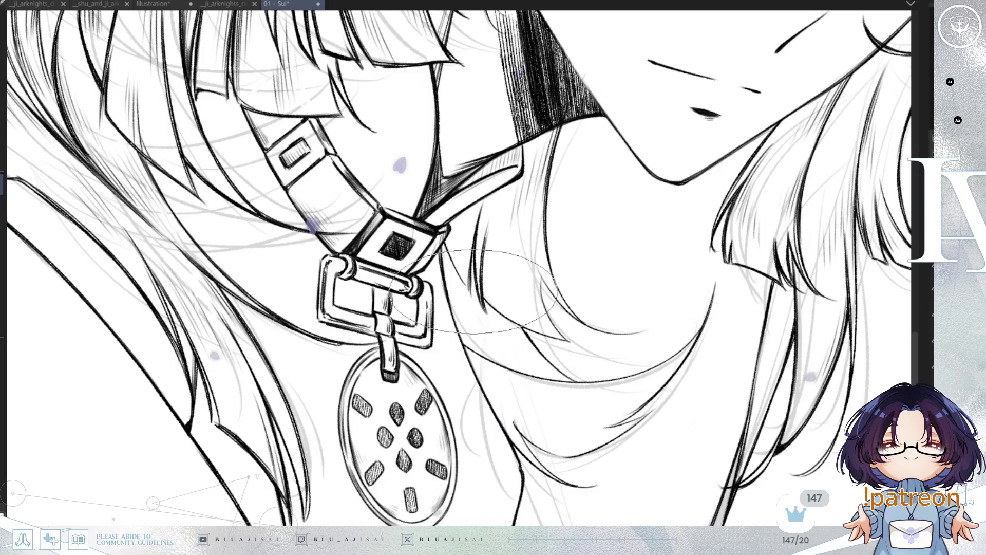
pyautogui.hotkey('ctrl', '@')
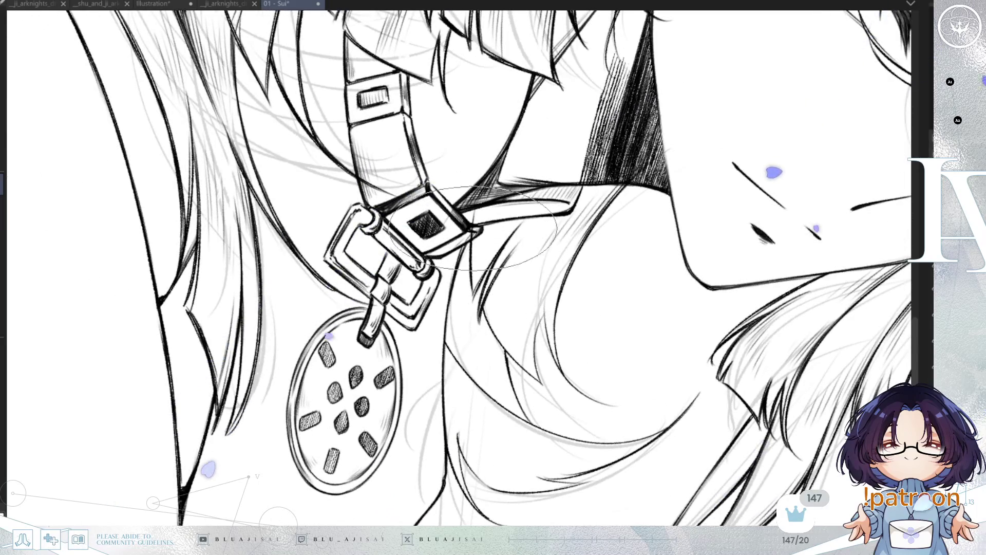
pyautogui.press('-')
pyautogui.press('-')
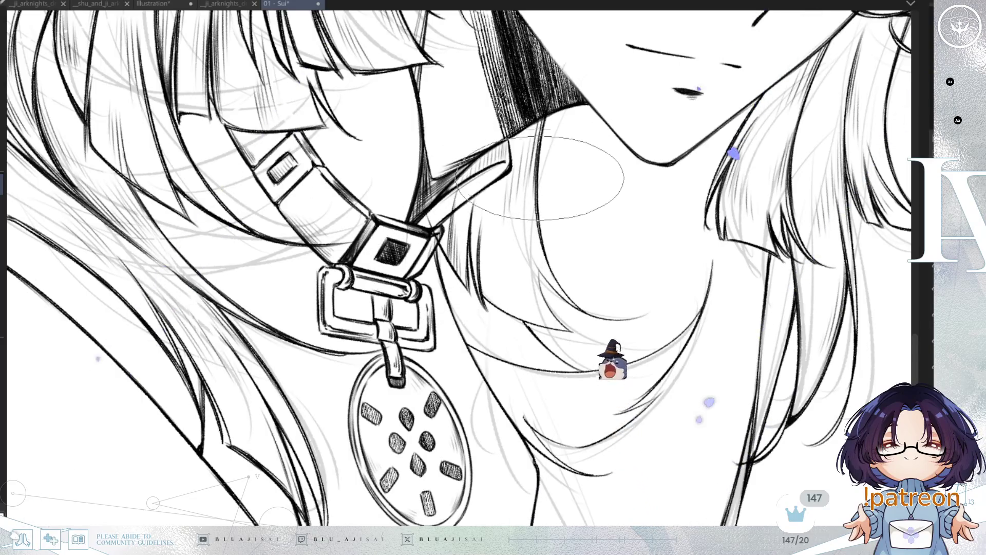
pyautogui.press('^')
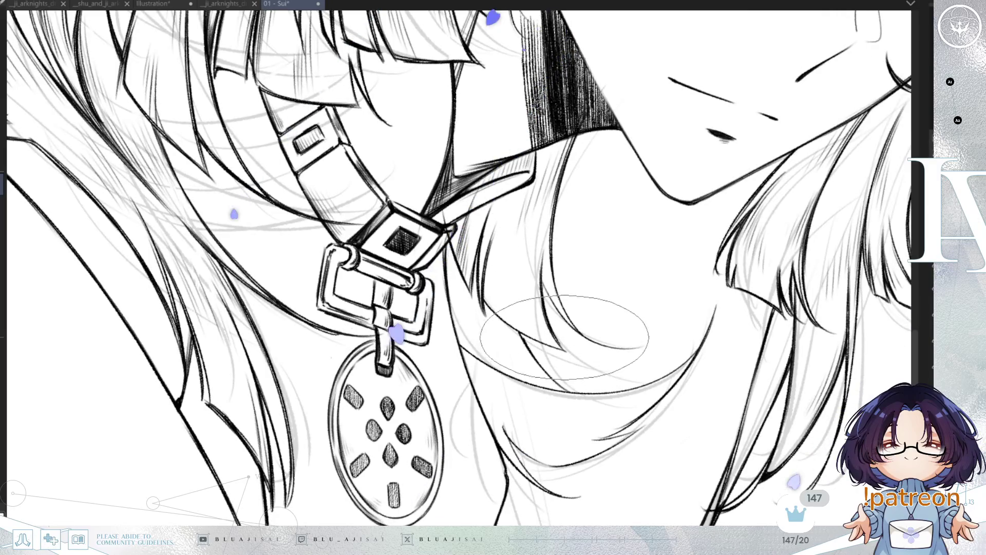
# Unmirror the canvas and frame the shoulder hair at a comfortable drawing angle
pyautogui.press('h')
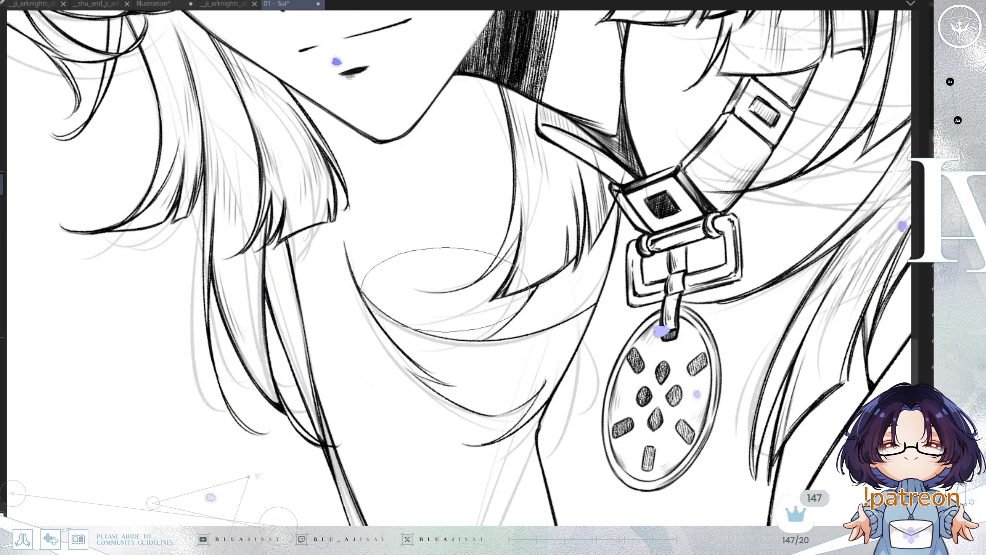
pyautogui.press('6')
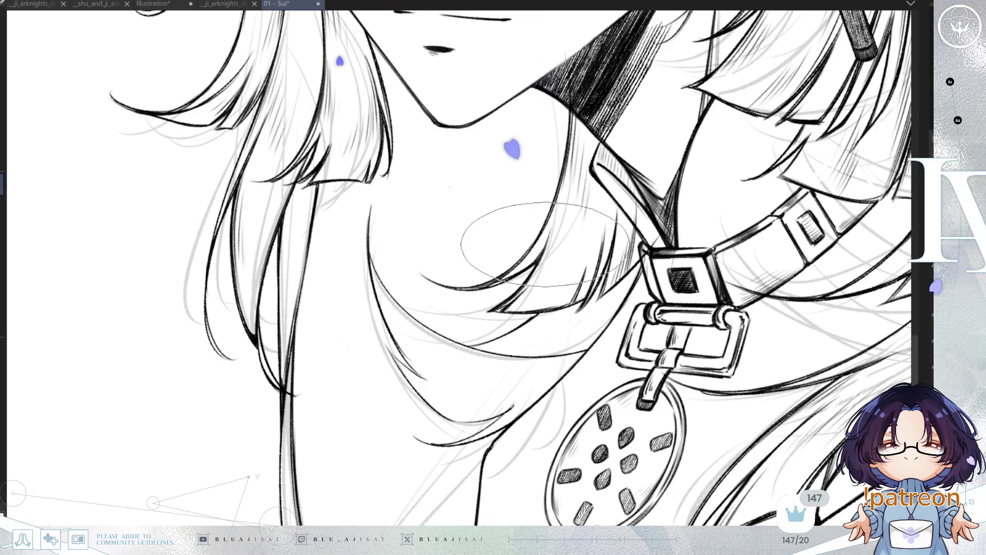
pyautogui.moveTo(570, 182)
pyautogui.mouseDown()
pyautogui.moveTo(606, 154)
pyautogui.moveTo(683, 149)
pyautogui.moveTo(668, 170)
pyautogui.moveTo(689, 215)
pyautogui.moveTo(533, 260)
pyautogui.mouseUp()
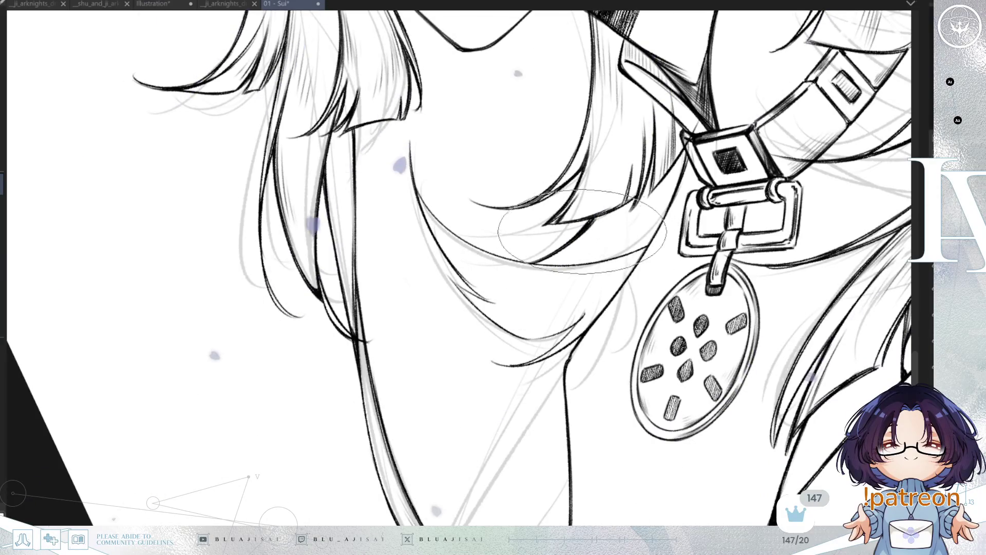
pyautogui.press('m')
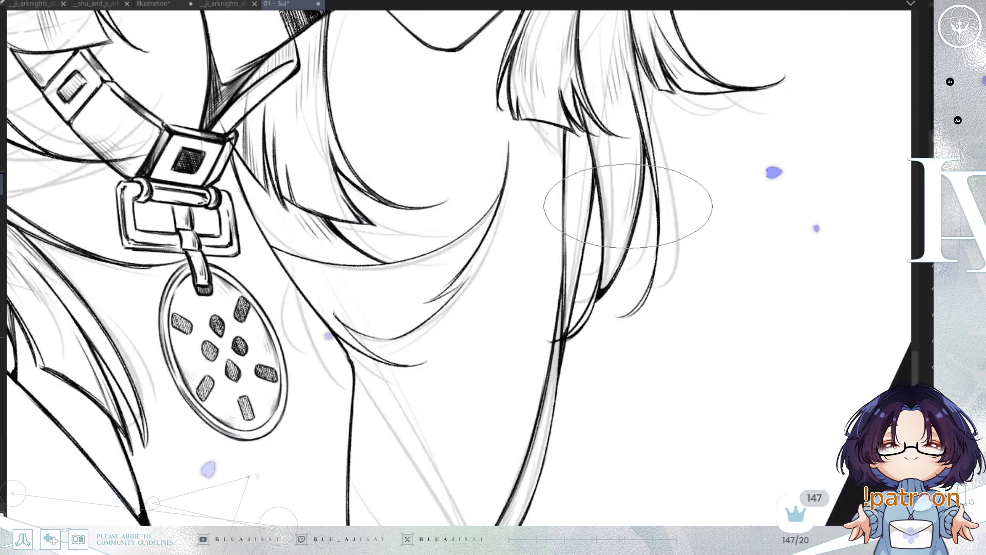
pyautogui.moveTo(666, 162); pyautogui.dragTo(644, 100)
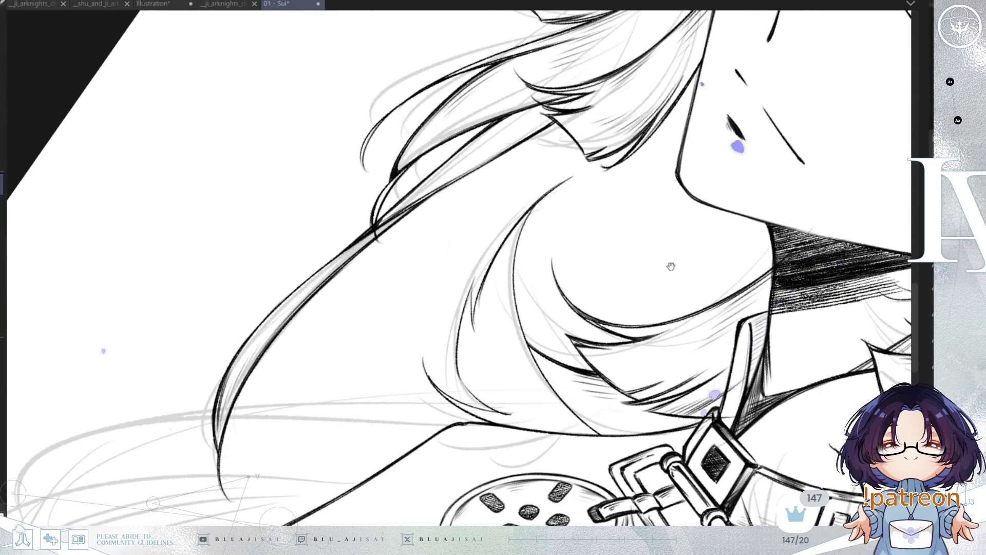
# Ink the shoulder hair strands, then zoom out to face and collar and mirror to check
pyautogui.moveTo(670, 264); pyautogui.dragTo(644, 237)
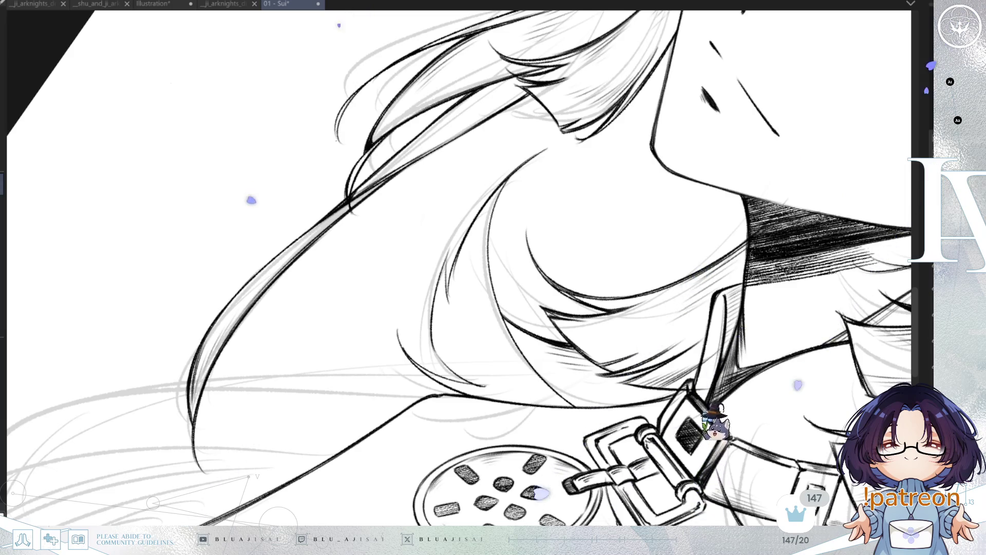
pyautogui.press('End')
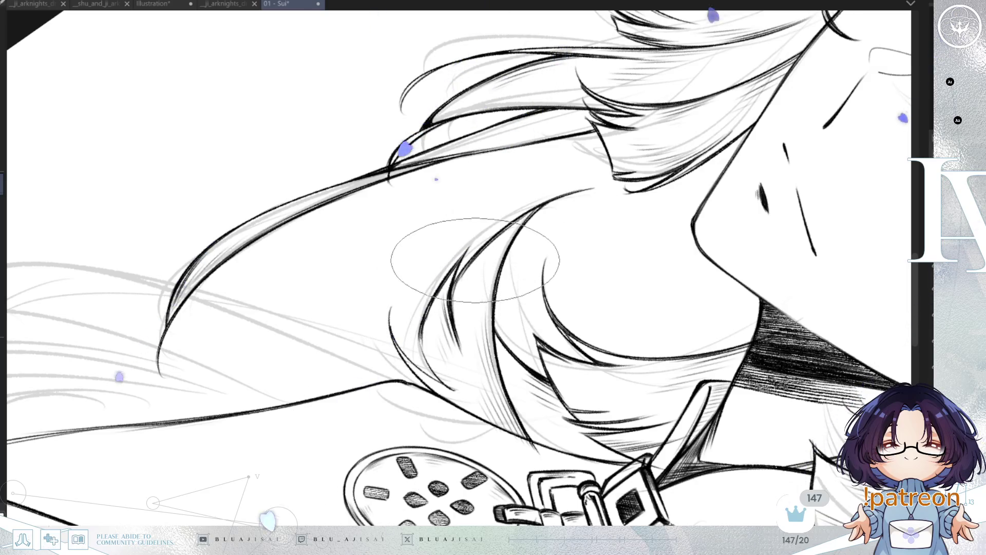
pyautogui.moveTo(488, 265); pyautogui.dragTo(307, 236)
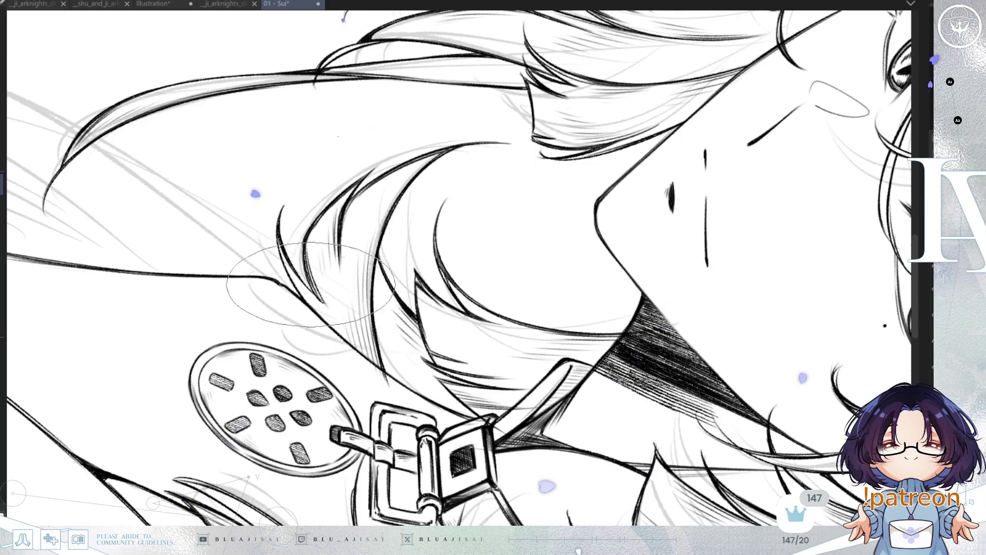
pyautogui.moveTo(334, 331)
pyautogui.mouseDown()
pyautogui.moveTo(601, 375)
pyautogui.moveTo(570, 253)
pyautogui.mouseUp()
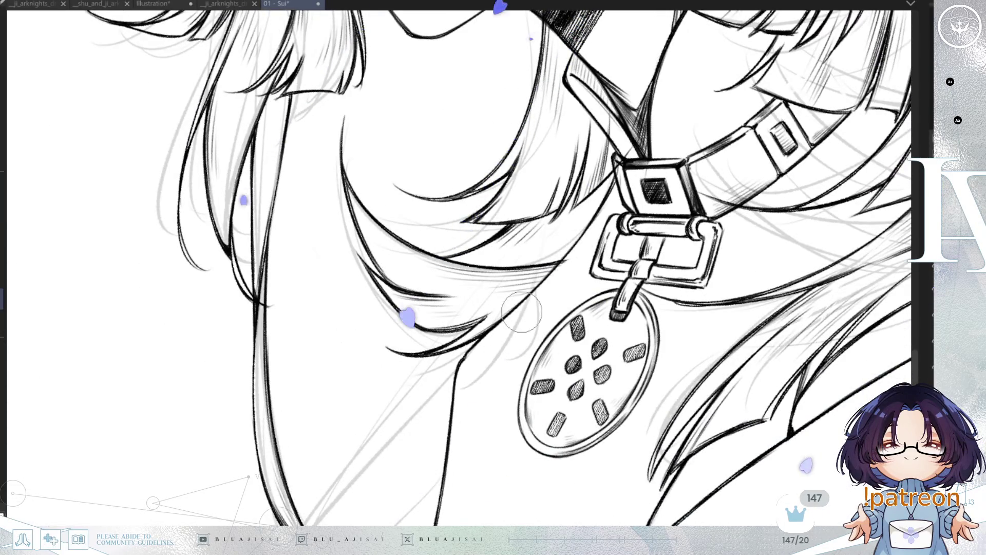
pyautogui.moveTo(521, 312)
pyautogui.mouseDown()
pyautogui.moveTo(590, 283)
pyautogui.moveTo(570, 272)
pyautogui.mouseUp()
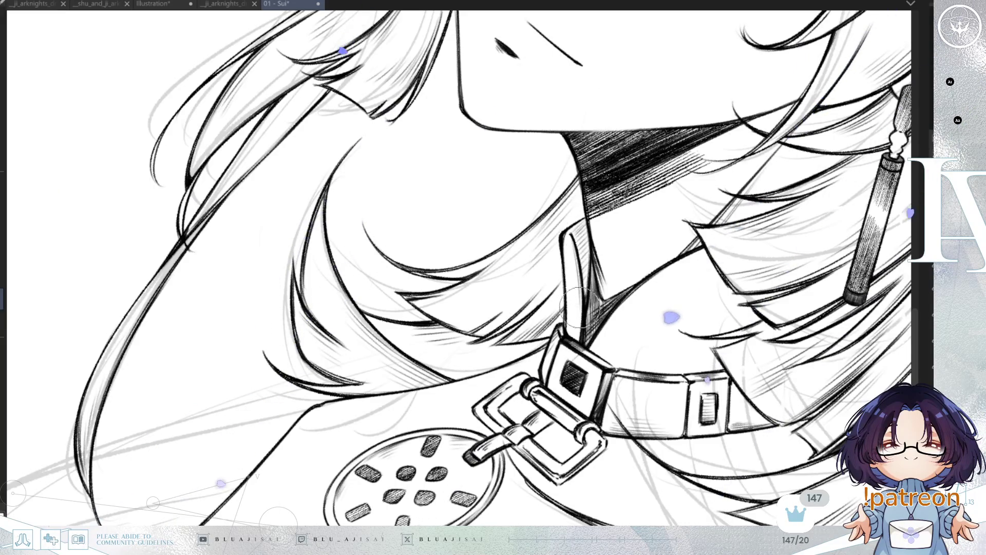
pyautogui.moveTo(578, 367)
pyautogui.mouseDown()
pyautogui.moveTo(755, 299)
pyautogui.moveTo(724, 307)
pyautogui.mouseUp()
pyautogui.press('h')
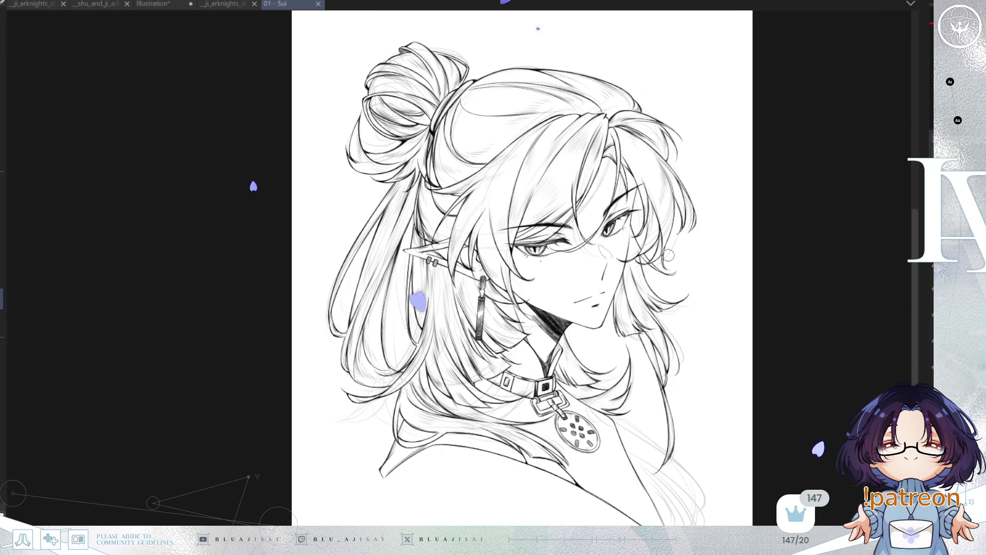
# Recentre and mirror the whole drawing, and undo to bring back the inked hair lineart
pyautogui.moveTo(662, 333); pyautogui.dragTo(650, 301)
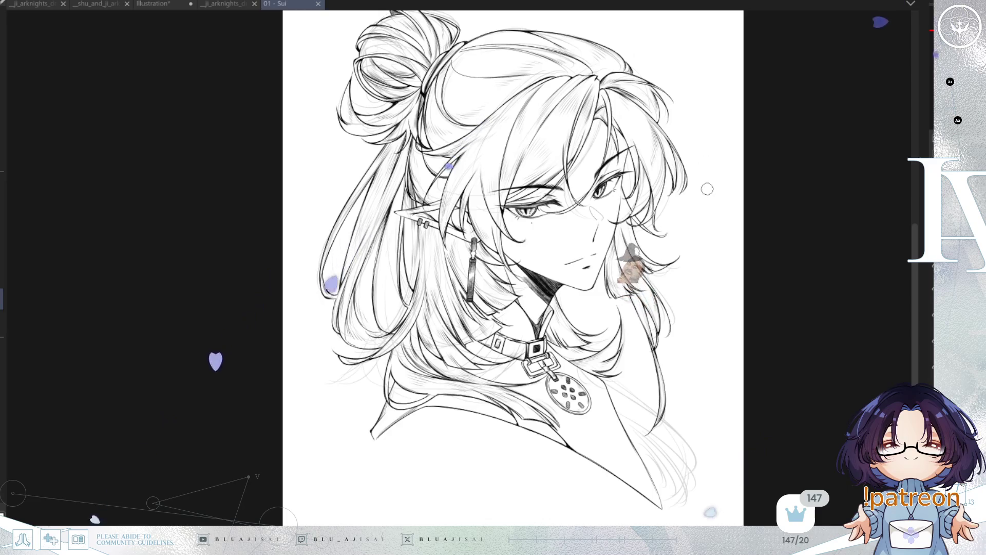
pyautogui.moveTo(793, 309)
pyautogui.mouseDown()
pyautogui.moveTo(854, 309)
pyautogui.moveTo(851, 327)
pyautogui.mouseUp()
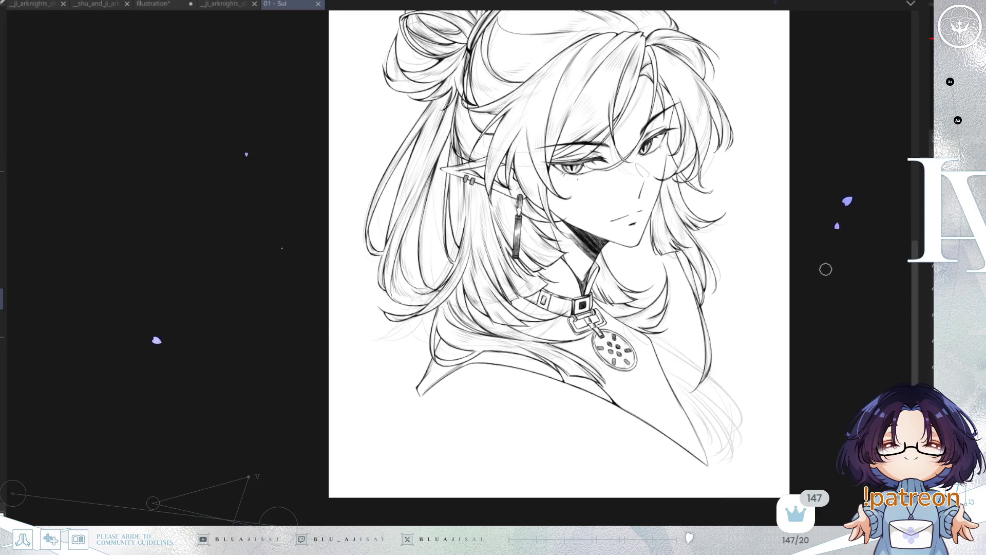
pyautogui.press('h')
pyautogui.scroll(3, 652, 289)
pyautogui.moveTo(696, 308)
pyautogui.mouseDown()
pyautogui.moveTo(679, 312)
pyautogui.moveTo(717, 289)
pyautogui.mouseUp()
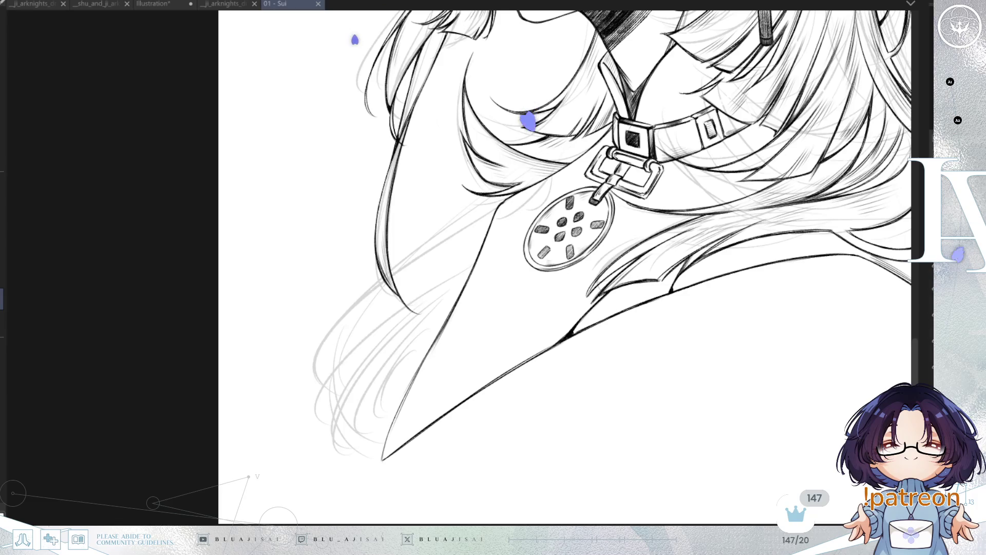
pyautogui.hotkey('ctrl', 'z')
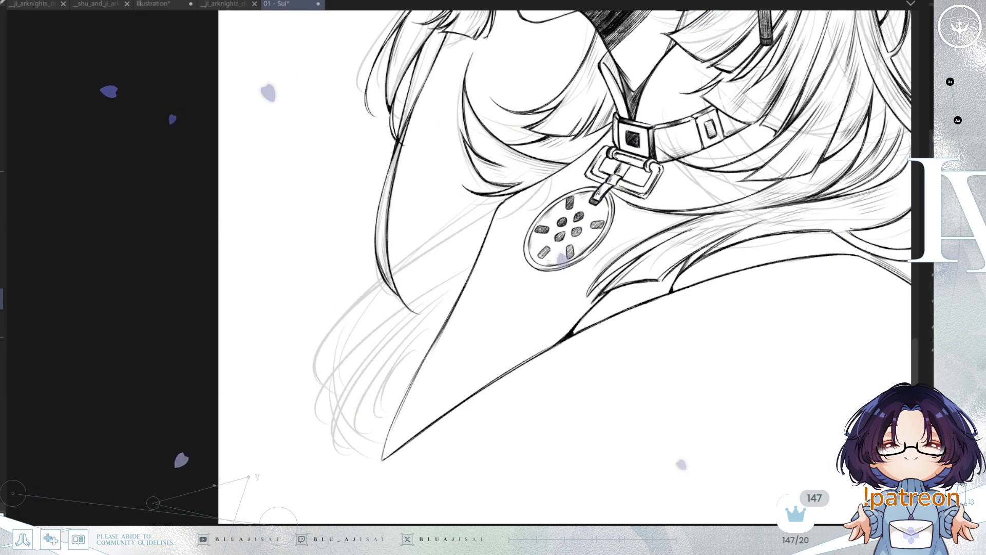
# Pan to the top of the head, tilt slightly and zoom in on the horn sketch
pyautogui.scroll(15, 795, 98)
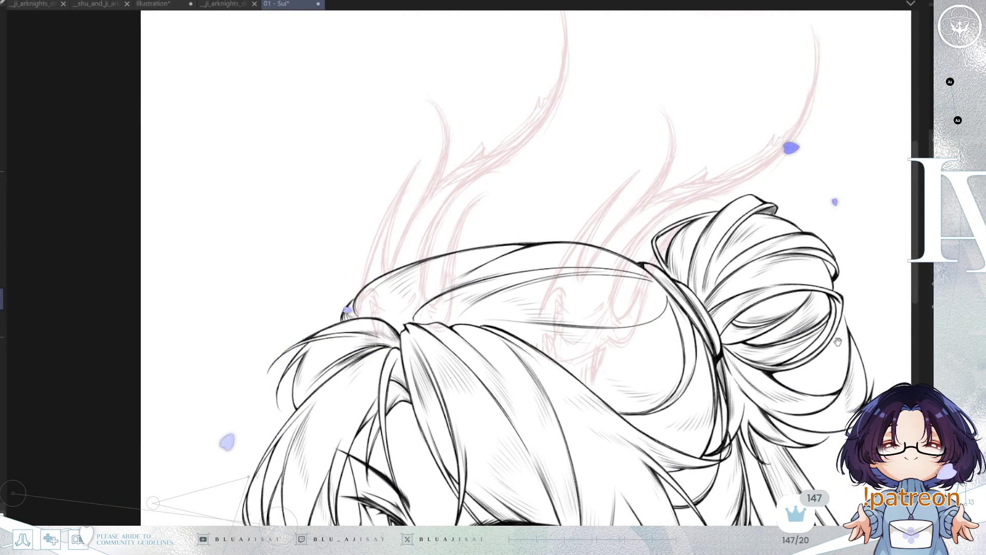
pyautogui.moveTo(845, 331); pyautogui.dragTo(753, 325)
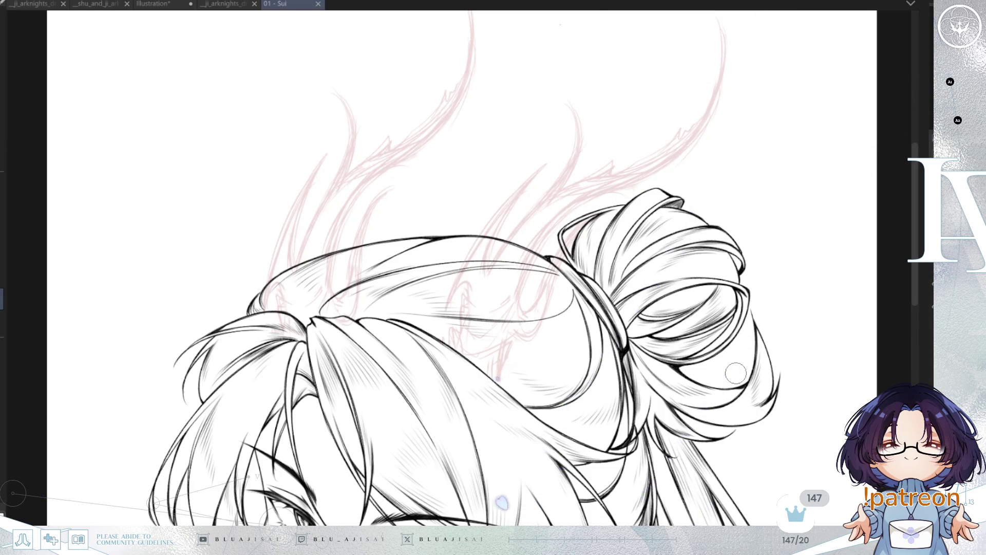
pyautogui.moveTo(513, 184)
pyautogui.mouseDown()
pyautogui.moveTo(545, 224)
pyautogui.moveTo(508, 342)
pyautogui.moveTo(535, 348)
pyautogui.mouseUp()
pyautogui.scroll(1, 642, 317)
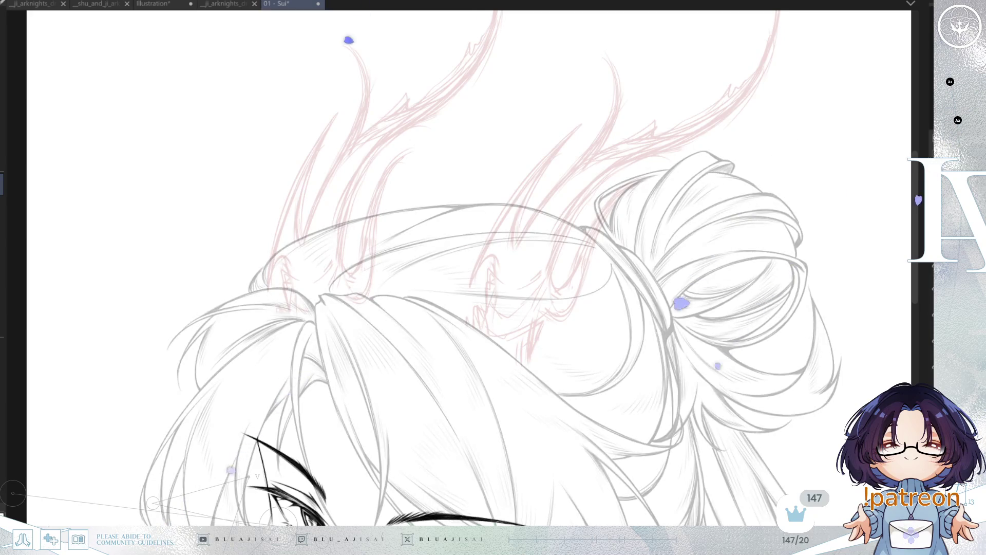
pyautogui.scroll(2, 591, 143)
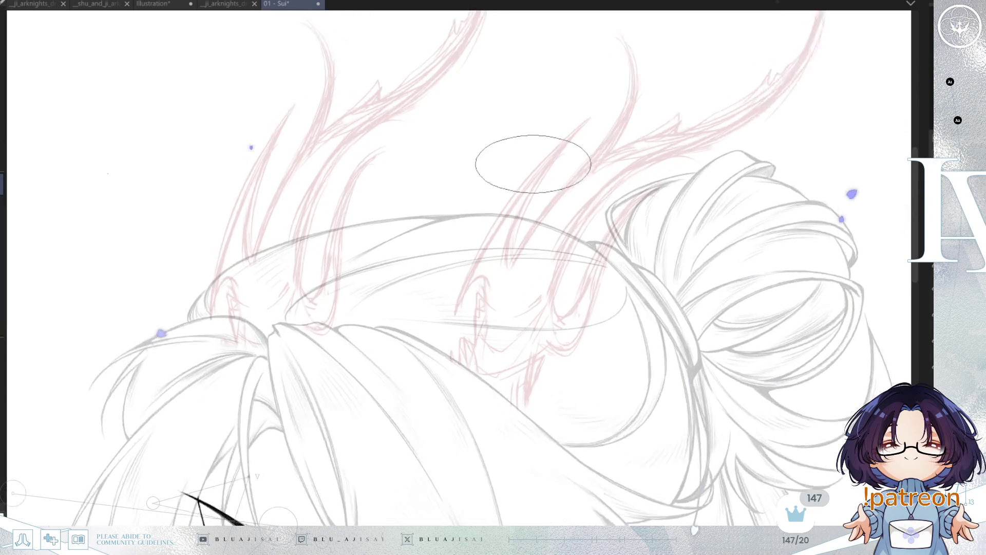
# Ink the horn's long inner curve, its base notch and a thicker lower base stroke
pyautogui.moveTo(592, 117); pyautogui.dragTo(465, 278)
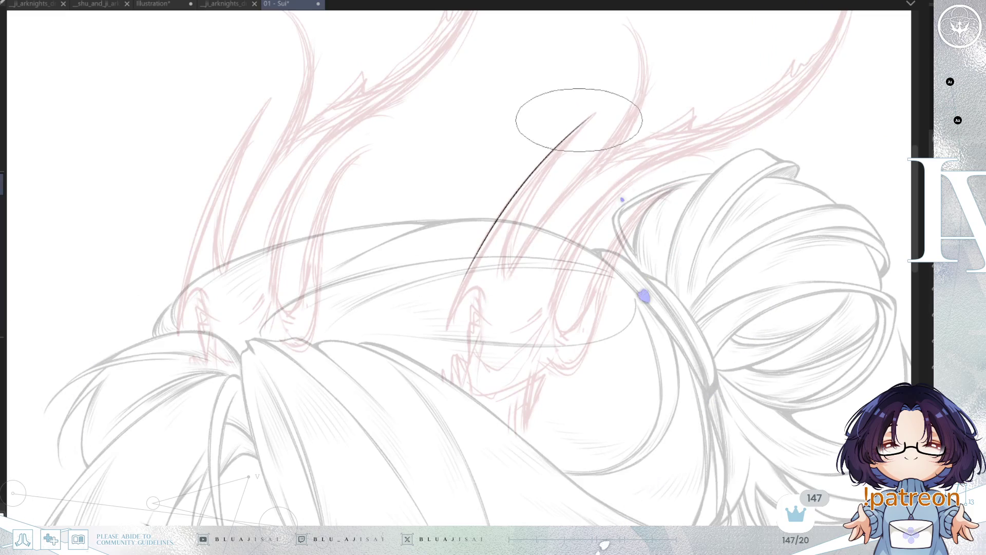
pyautogui.hotkey('ctrl', 'z')
pyautogui.moveTo(590, 118); pyautogui.dragTo(430, 352)
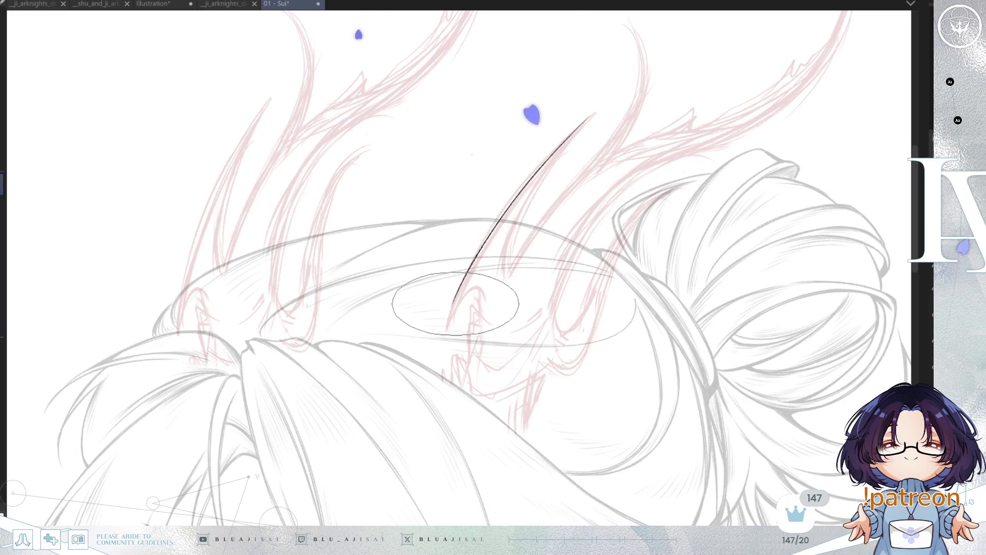
pyautogui.hotkey('ctrl', 'z')
pyautogui.moveTo(593, 116)
pyautogui.mouseDown()
pyautogui.moveTo(520, 195)
pyautogui.moveTo(454, 311)
pyautogui.mouseUp()
pyautogui.hotkey('ctrl', 'z')
pyautogui.moveTo(592, 117)
pyautogui.mouseDown()
pyautogui.moveTo(454, 311)
pyautogui.moveTo(481, 297)
pyautogui.mouseUp()
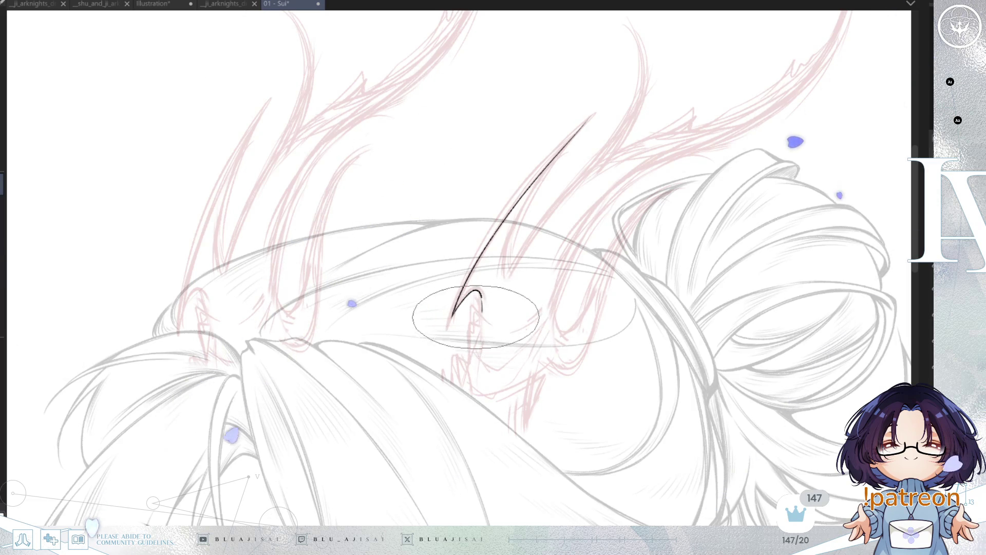
pyautogui.moveTo(472, 329); pyautogui.dragTo(537, 312)
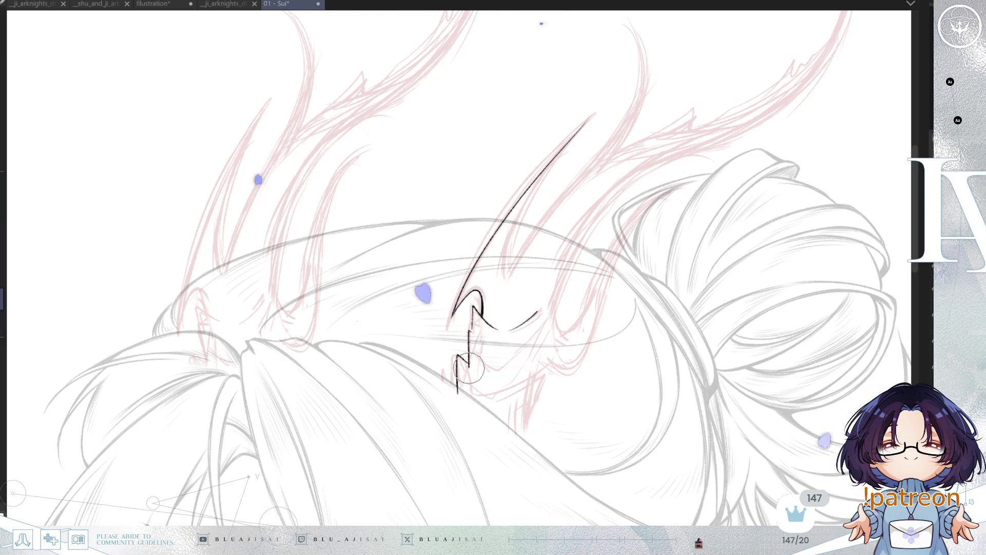
pyautogui.press(']')
pyautogui.press(']')
pyautogui.press(']')
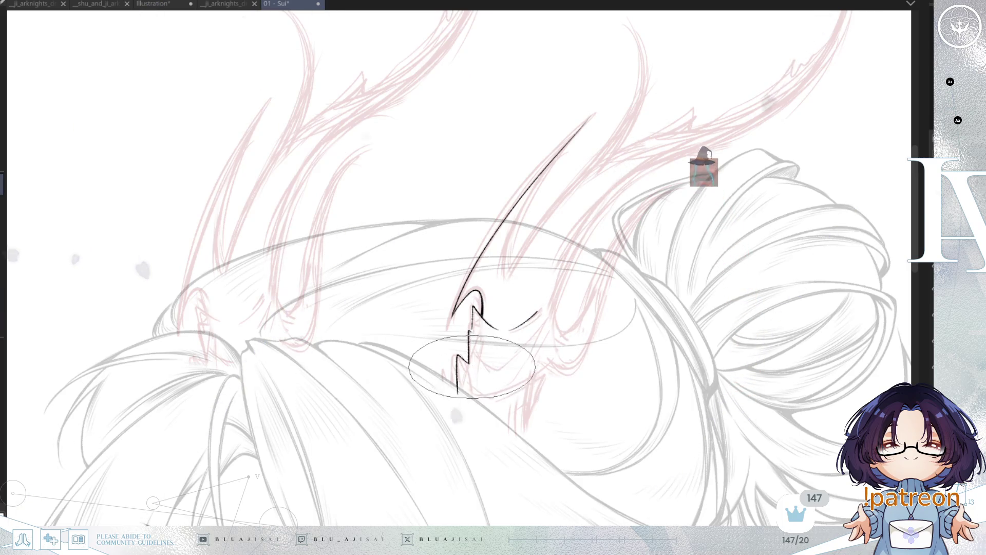
pyautogui.moveTo(491, 375); pyautogui.dragTo(537, 349)
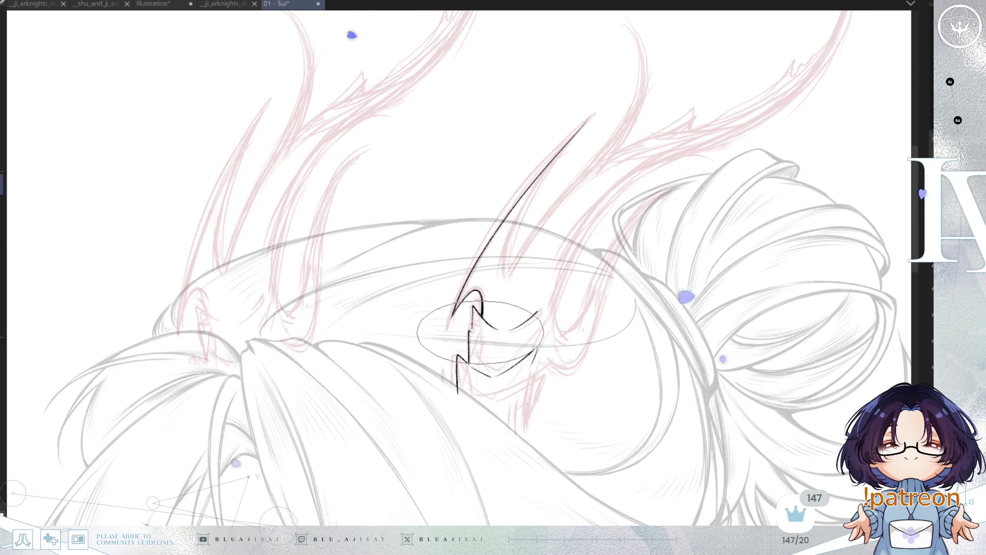
# Mirror the view and ink the horn's outer edge alongside the inner curve
pyautogui.press('h')
pyautogui.press('h')
pyautogui.moveTo(577, 295); pyautogui.dragTo(566, 348)
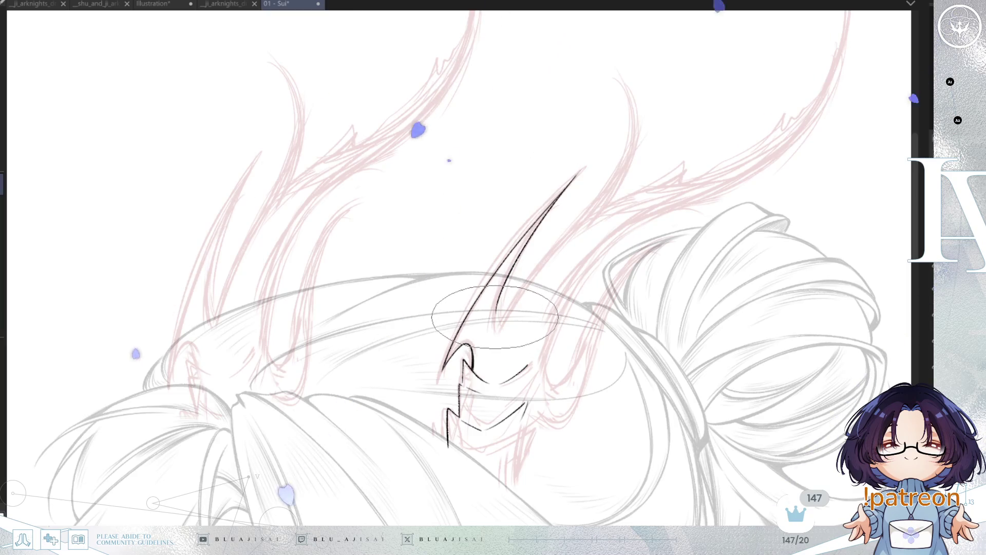
pyautogui.moveTo(494, 325); pyautogui.dragTo(600, 202)
pyautogui.moveTo(541, 290); pyautogui.dragTo(472, 366)
pyautogui.hotkey('ctrl', 'z')
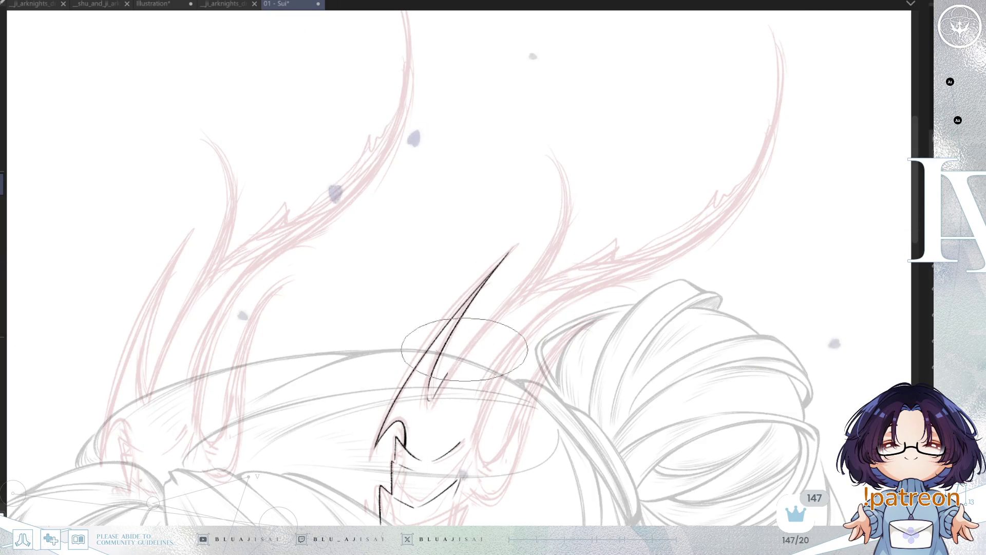
pyautogui.moveTo(555, 158); pyautogui.dragTo(480, 337)
pyautogui.hotkey('ctrl', 'z')
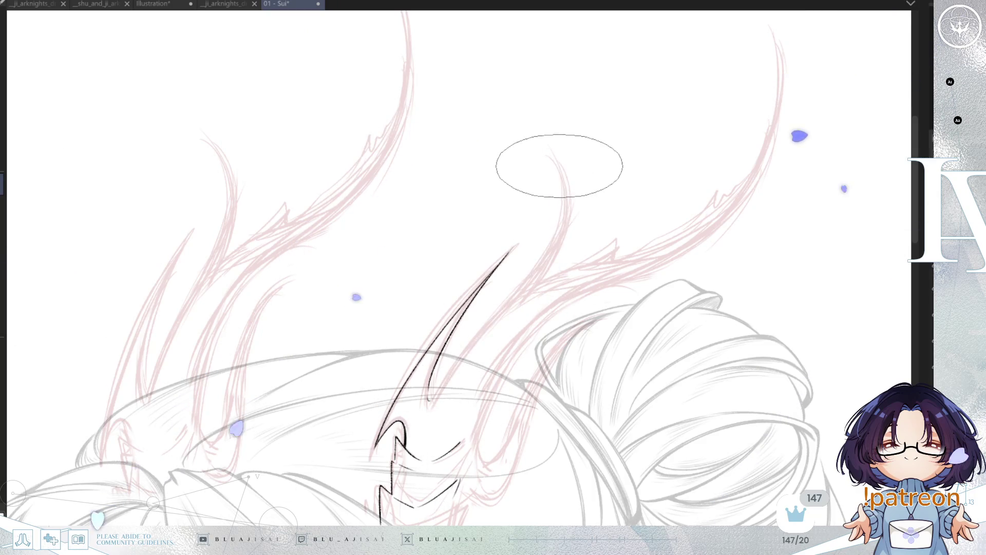
pyautogui.hotkey('ctrl', 'y')
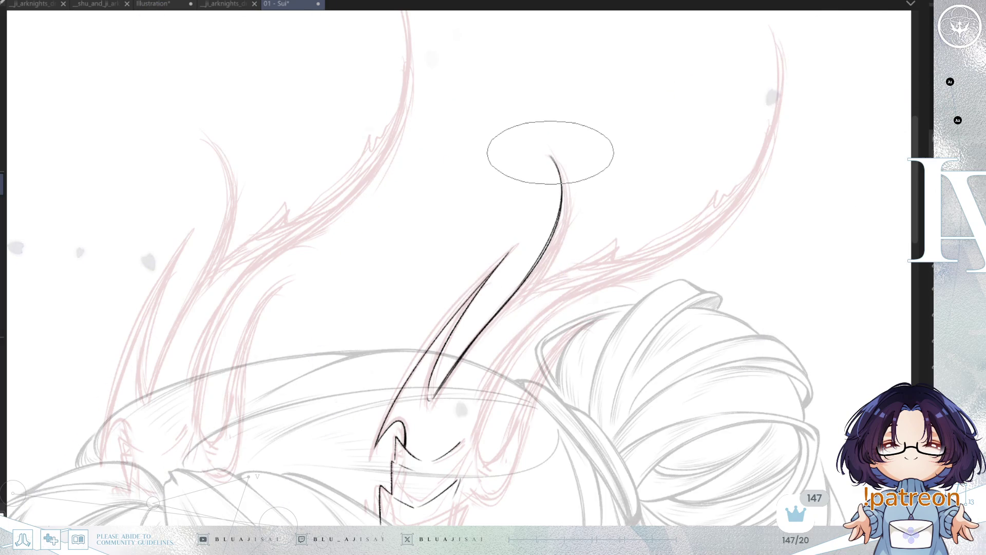
# Trace the outer edge up to the tip and ink the branch leaving the horn's middle
pyautogui.moveTo(551, 156)
pyautogui.mouseDown()
pyautogui.moveTo(528, 290)
pyautogui.moveTo(615, 247)
pyautogui.mouseUp()
pyautogui.hotkey('ctrl', 'z')
pyautogui.moveTo(539, 285); pyautogui.dragTo(614, 248)
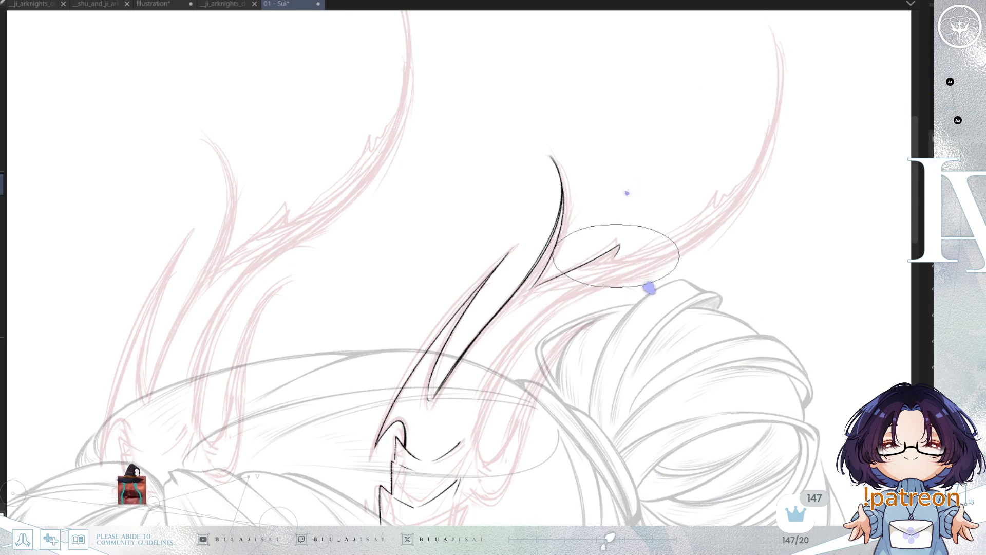
pyautogui.moveTo(618, 250); pyautogui.dragTo(735, 190)
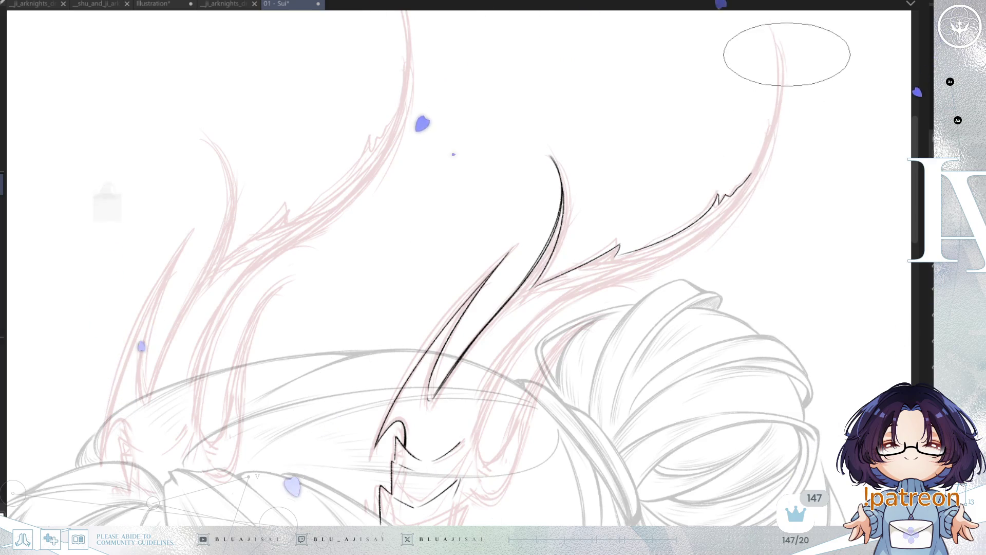
pyautogui.moveTo(801, 94); pyautogui.dragTo(733, 196)
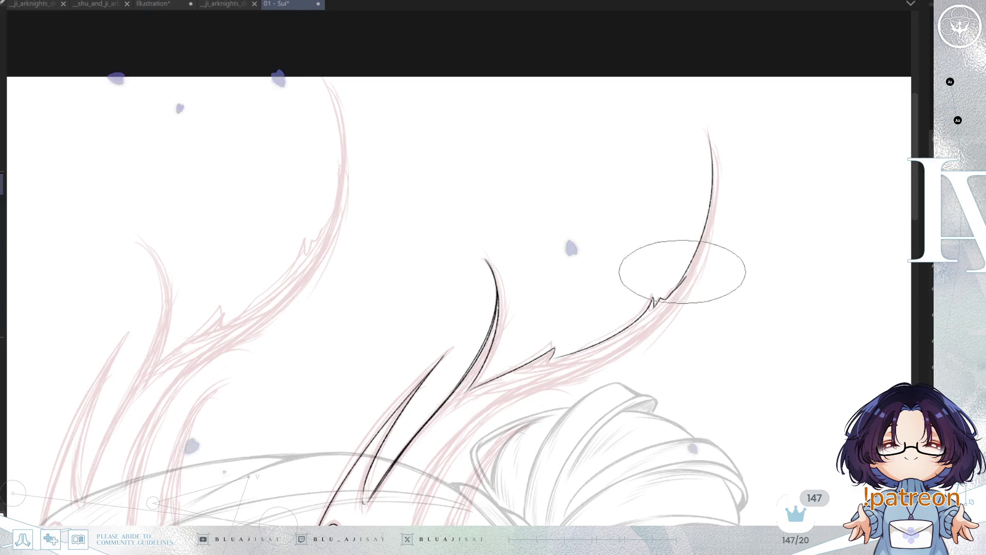
# Ink the upper and lower edges of the branch, mirroring the view while drawing
pyautogui.press('h')
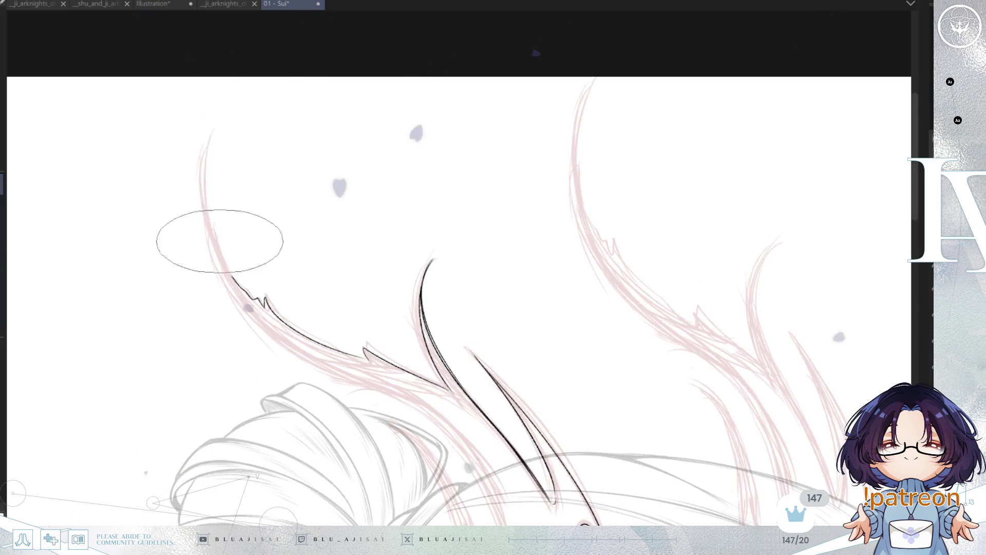
pyautogui.moveTo(208, 134); pyautogui.dragTo(231, 277)
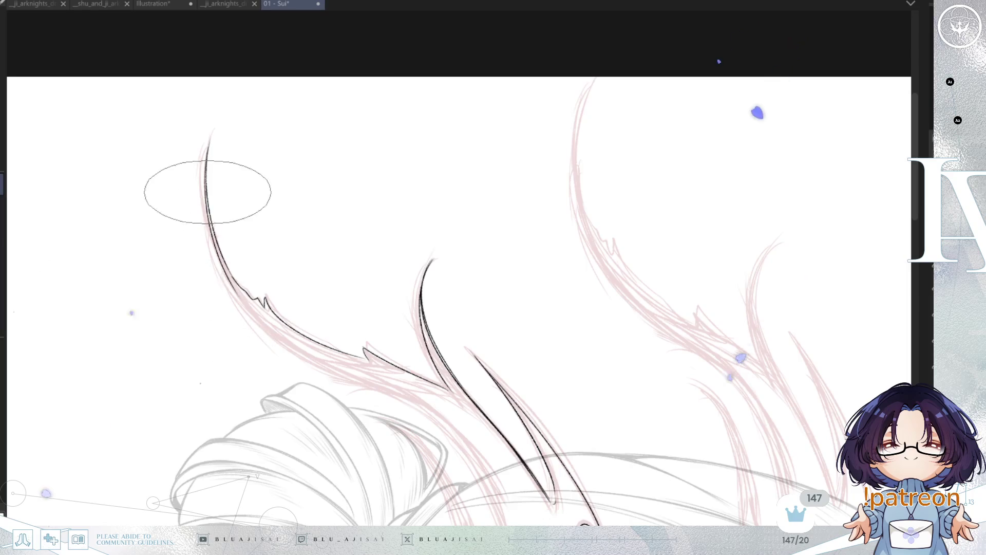
pyautogui.moveTo(260, 322)
pyautogui.mouseDown()
pyautogui.moveTo(255, 207)
pyautogui.moveTo(319, 210)
pyautogui.moveTo(280, 105)
pyautogui.moveTo(259, 113)
pyautogui.mouseUp()
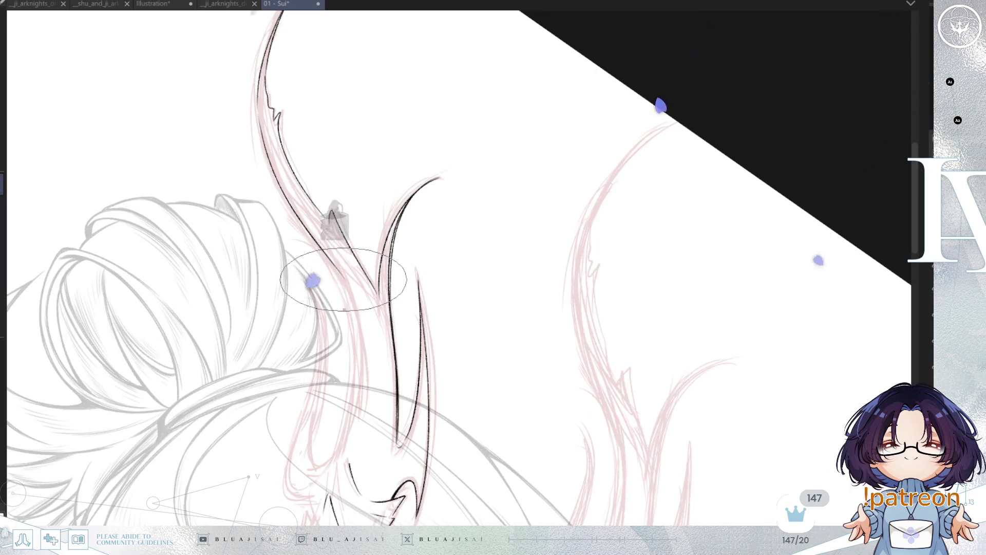
pyautogui.press('h')
pyautogui.press('-')
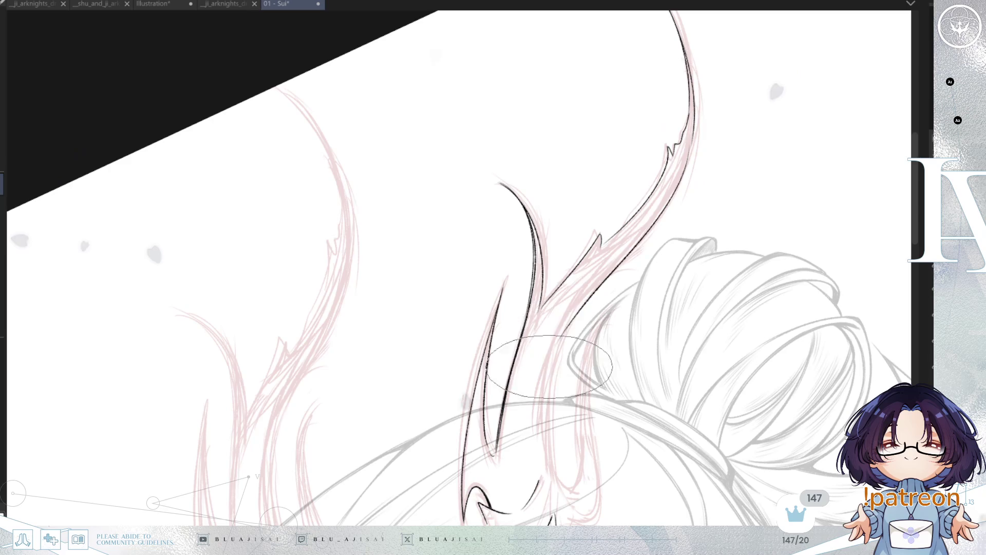
pyautogui.moveTo(663, 205); pyautogui.dragTo(581, 370)
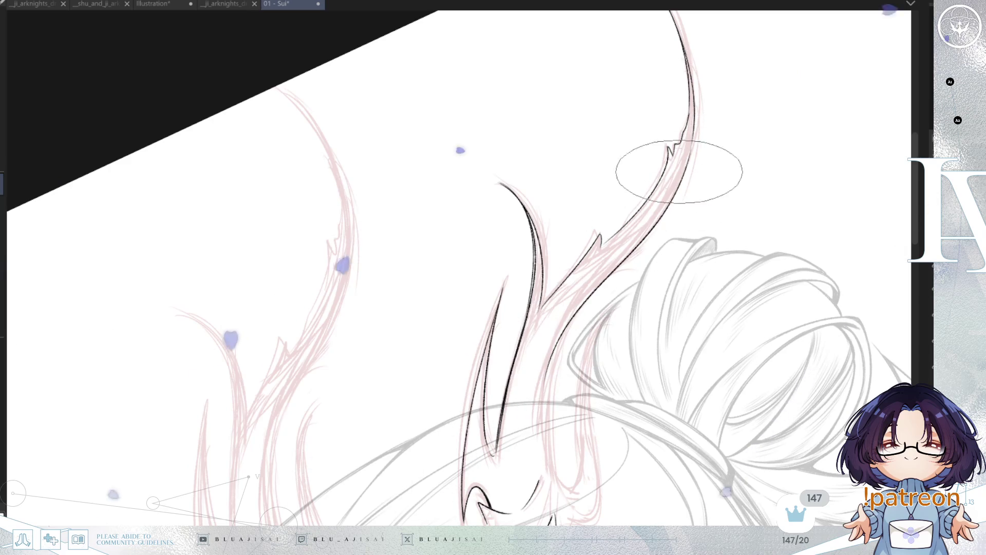
# Bring the horn's base into view and ink a spike there
pyautogui.moveTo(575, 336); pyautogui.dragTo(580, 231)
pyautogui.moveTo(695, 98); pyautogui.dragTo(654, 192)
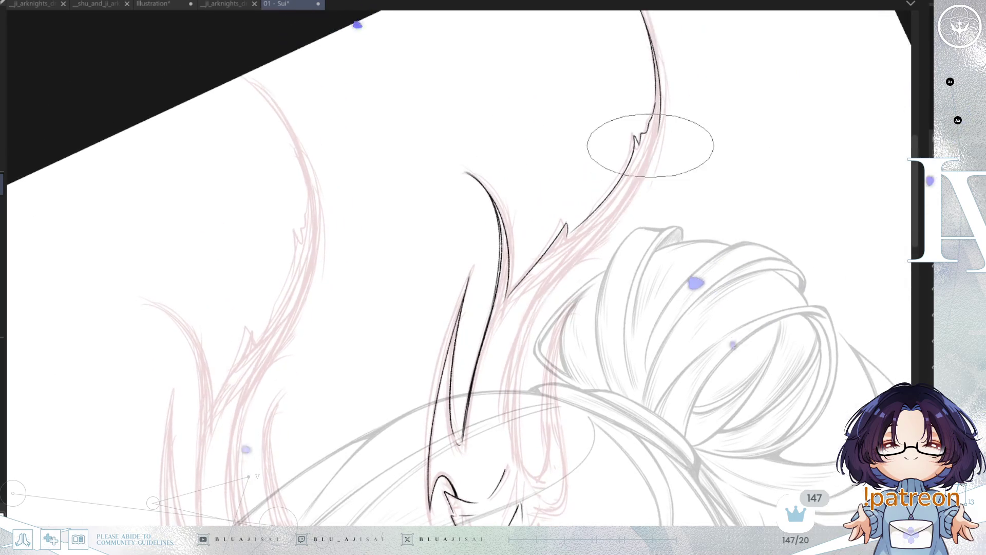
pyautogui.moveTo(530, 383)
pyautogui.mouseDown()
pyautogui.moveTo(524, 297)
pyautogui.moveTo(519, 389)
pyautogui.mouseUp()
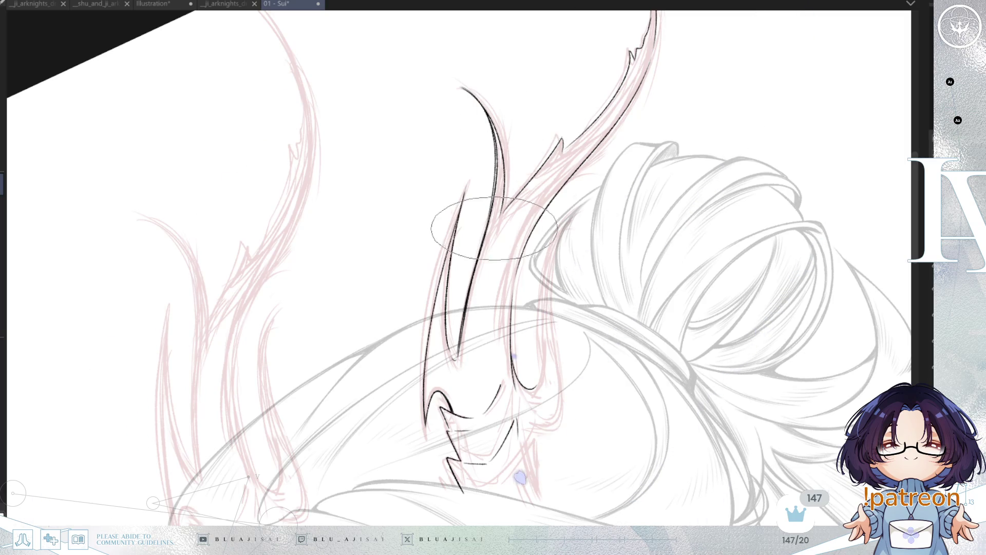
pyautogui.moveTo(520, 348); pyautogui.dragTo(454, 440)
pyautogui.moveTo(554, 330); pyautogui.dragTo(568, 158)
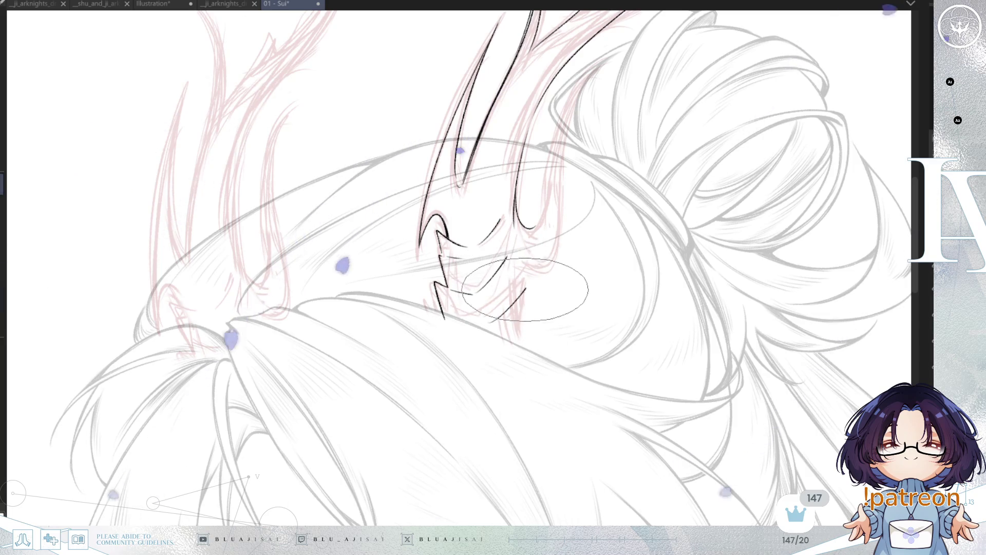
pyautogui.moveTo(525, 287); pyautogui.dragTo(520, 349)
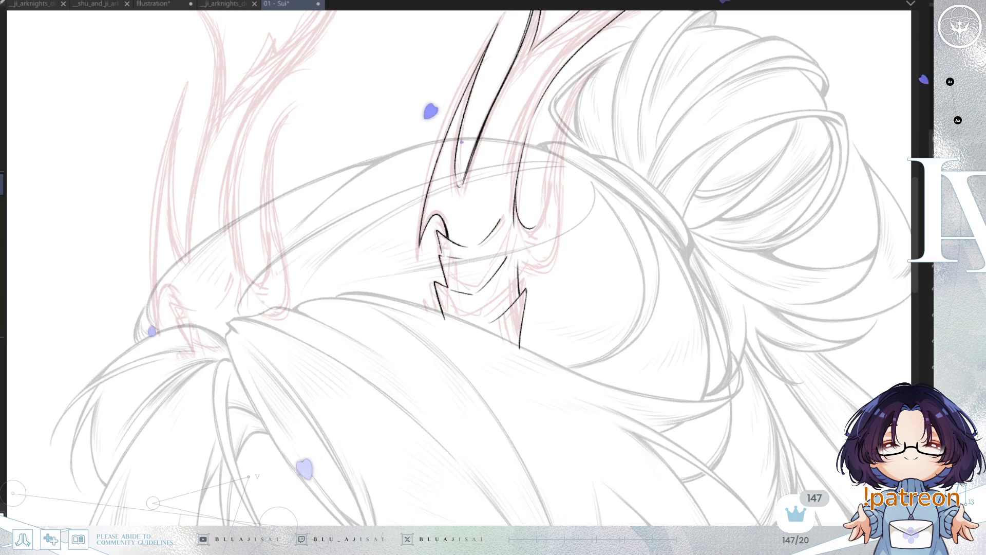
# Shift the view to show the whole horn with its spiked base
pyautogui.moveTo(559, 159); pyautogui.dragTo(527, 226)
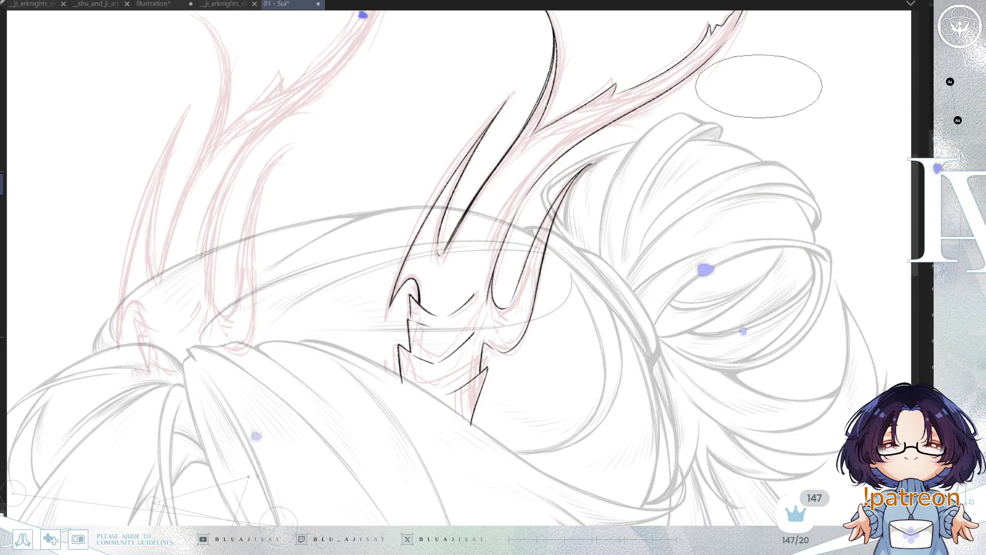
# Zoom in over the head and ink a short line below the horn's base
pyautogui.scroll(-3, 759, 85)
pyautogui.scroll(2, 685, 228)
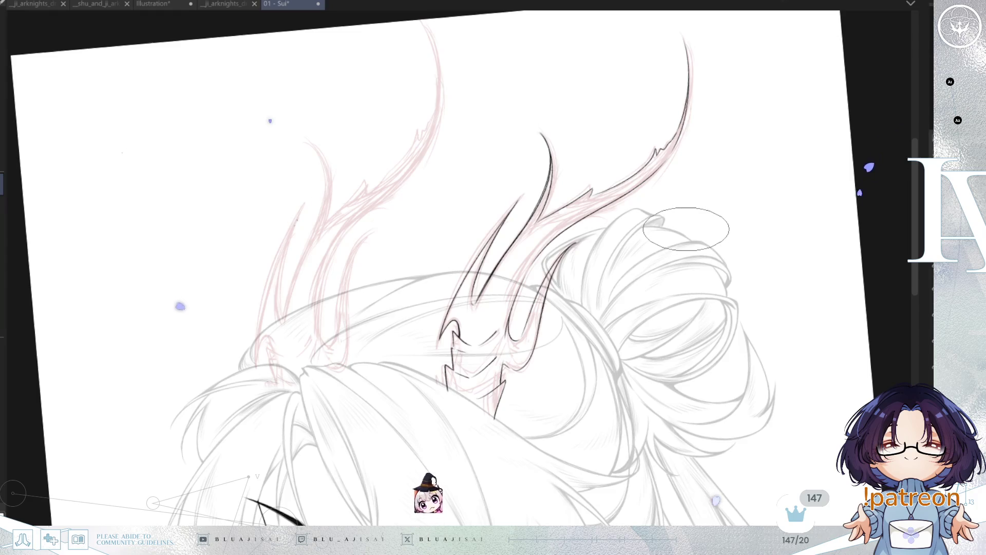
pyautogui.scroll(1, 483, 285)
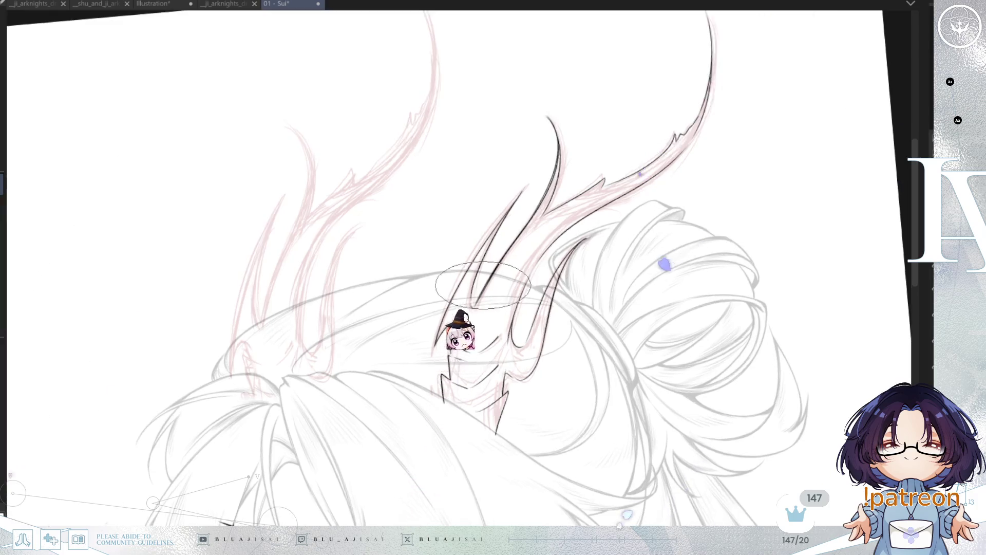
pyautogui.scroll(1, 483, 285)
pyautogui.scroll(-3, 537, 318)
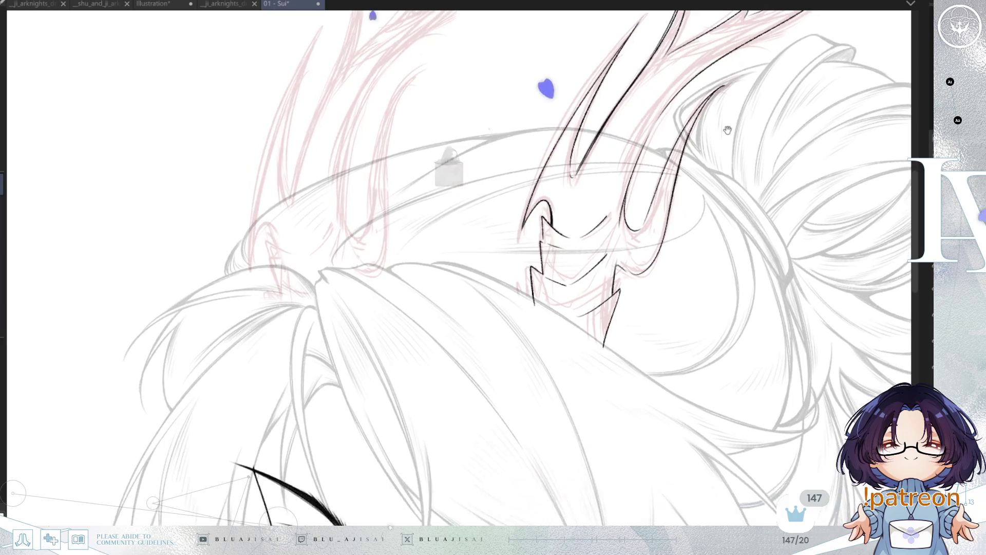
pyautogui.scroll(-2, 755, 148)
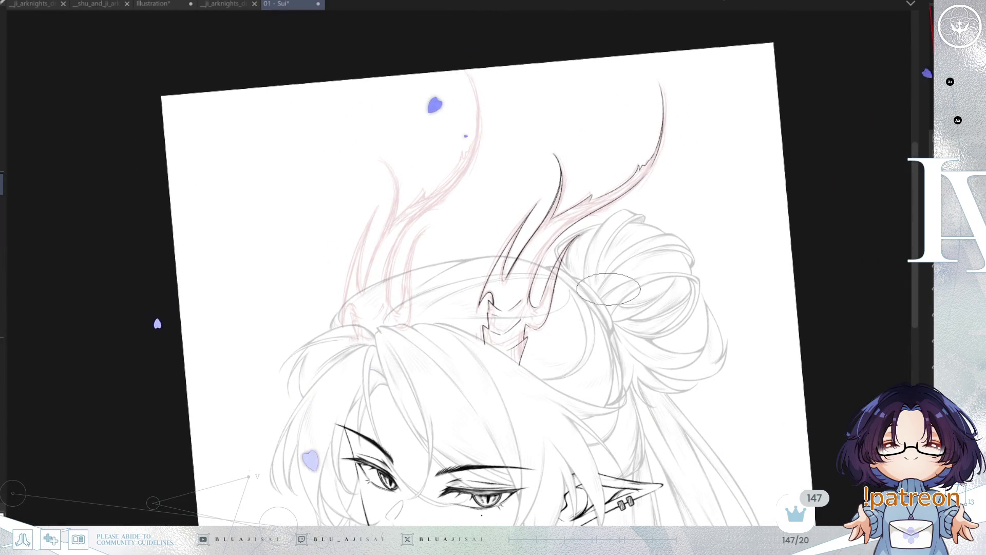
pyautogui.moveTo(609, 289); pyautogui.dragTo(585, 189)
pyautogui.scroll(3, 544, 247)
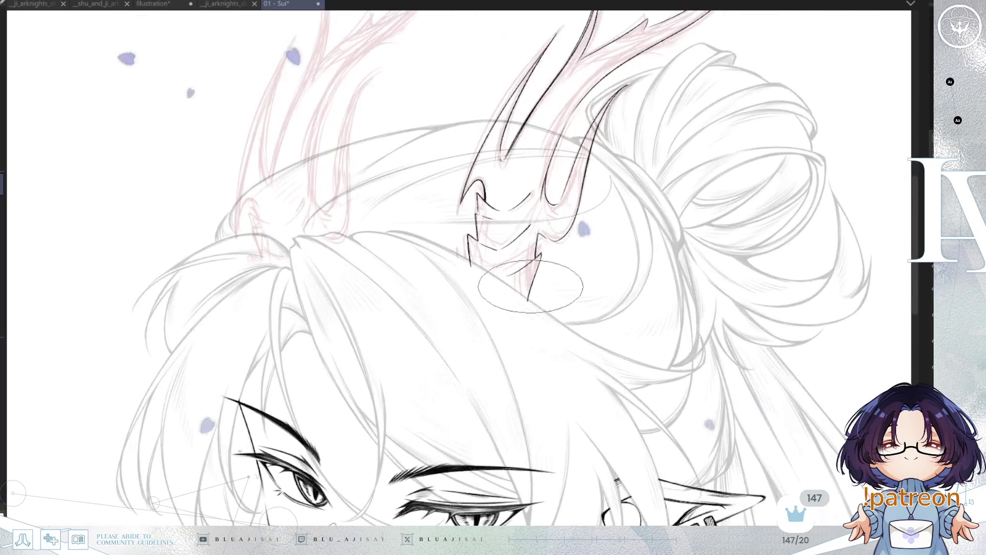
pyautogui.scroll(2, 542, 251)
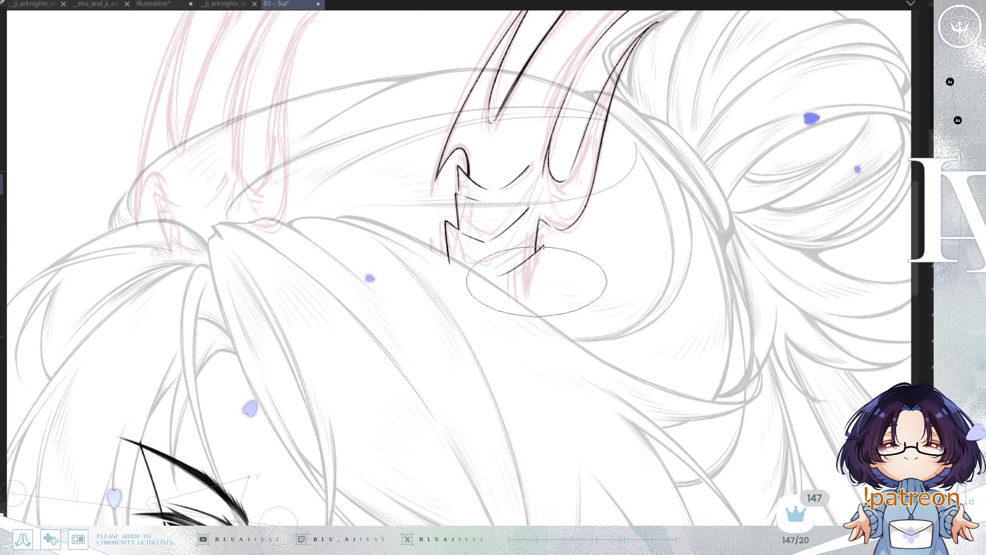
pyautogui.moveTo(533, 323); pyautogui.dragTo(543, 249)
# Mirror the view to check the horn, flip back, and recentre the head zoomed in
pyautogui.press('h')
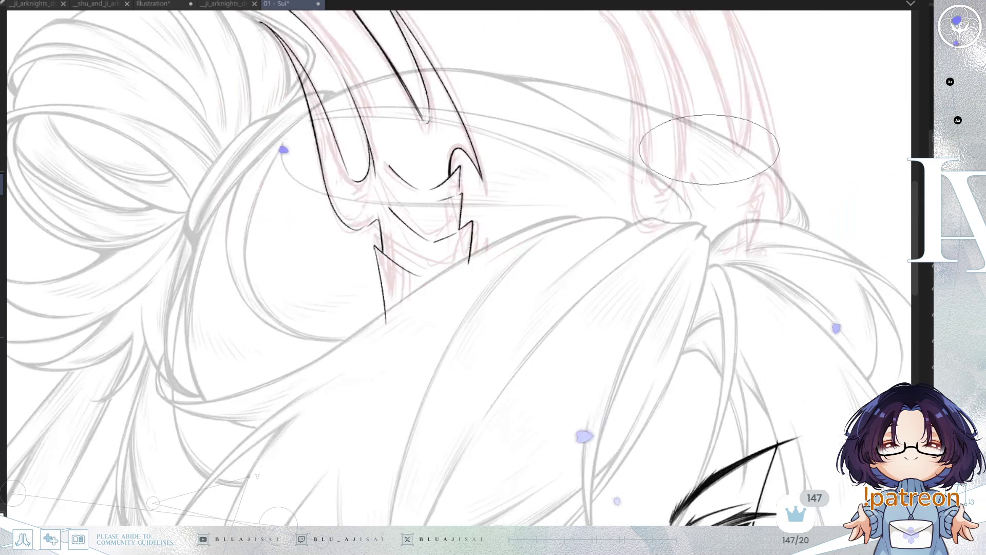
pyautogui.scroll(-3, 713, 140)
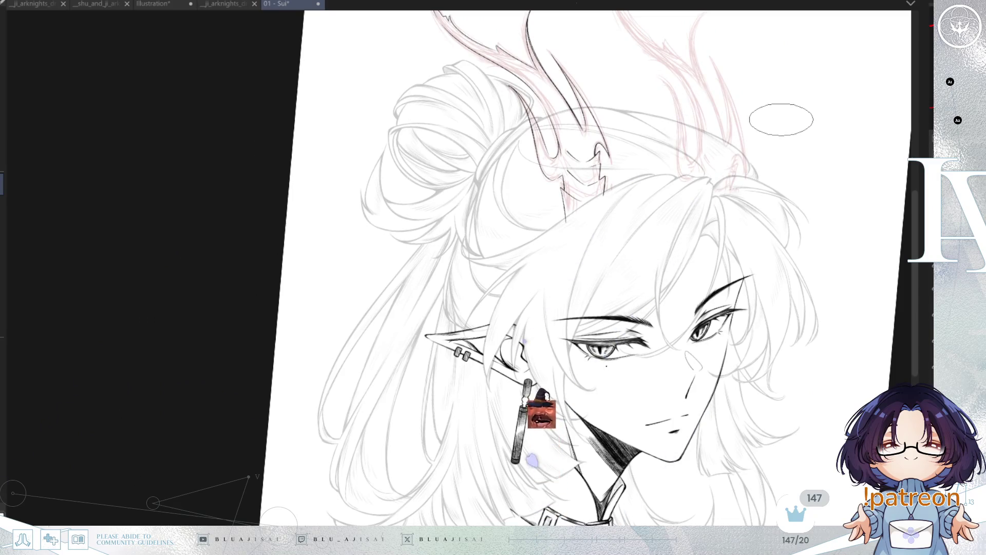
pyautogui.press('h')
pyautogui.moveTo(560, 202); pyautogui.dragTo(648, 202)
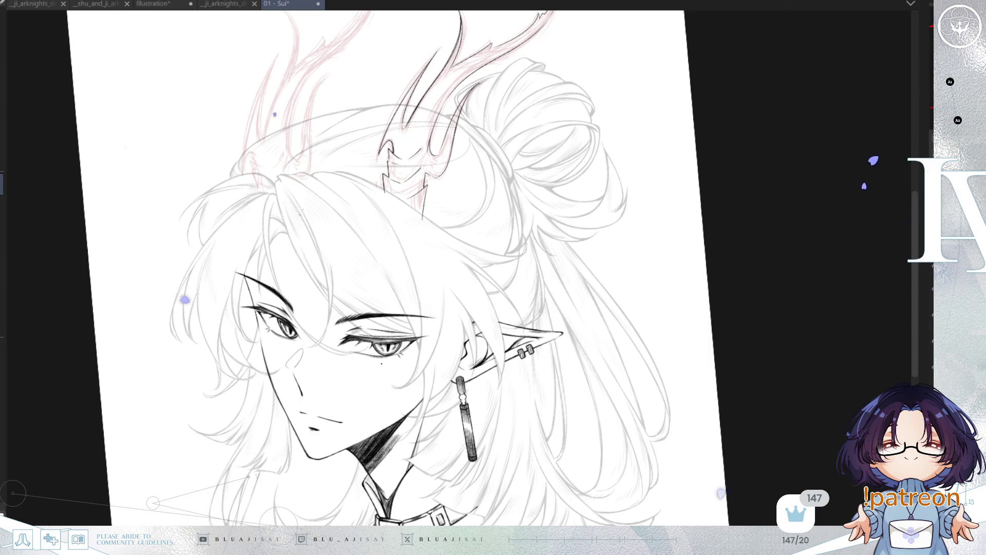
pyautogui.scroll(5, 442, 206)
pyautogui.scroll(5, 432, 265)
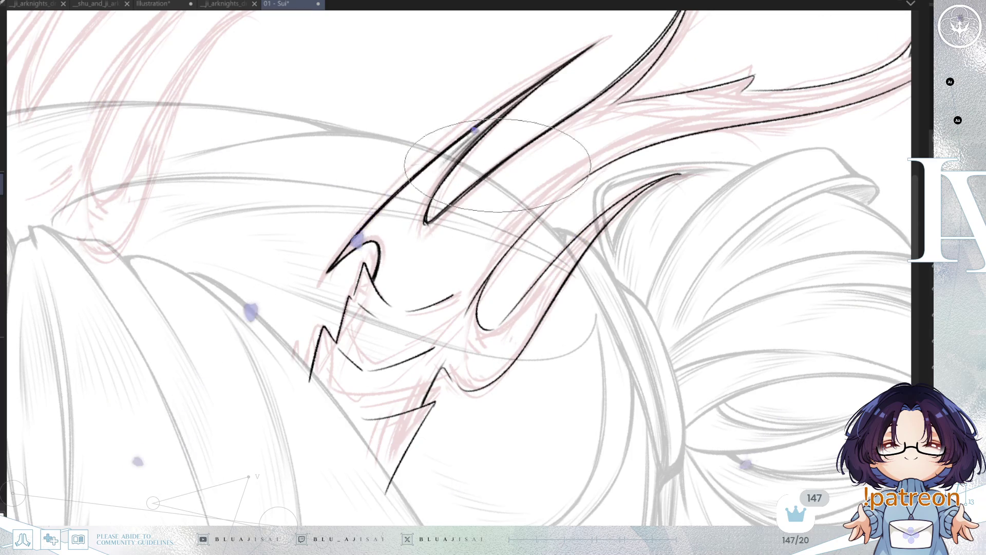
# Rotate and pan the view up along the horn branch toward its tip
pyautogui.moveTo(569, 167); pyautogui.dragTo(479, 267)
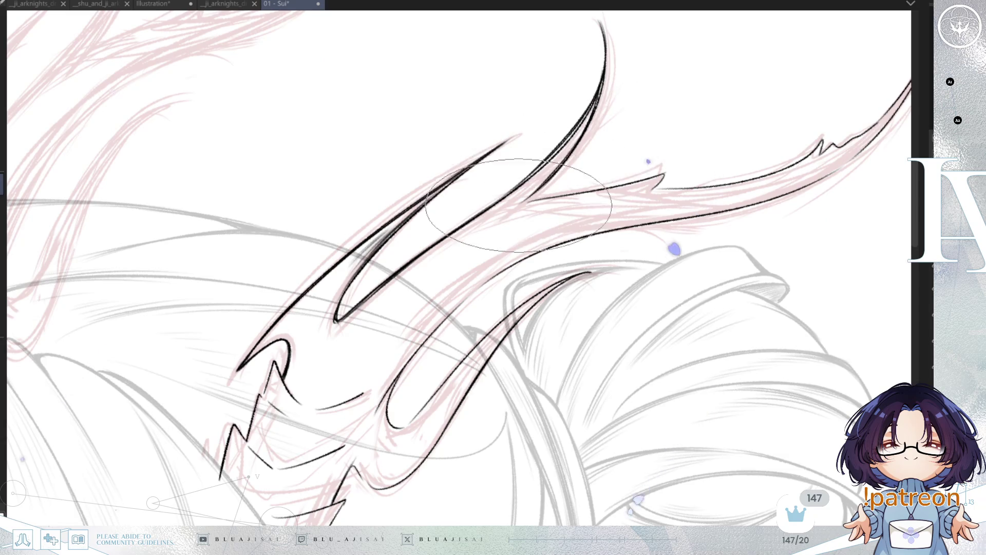
pyautogui.moveTo(527, 189); pyautogui.dragTo(473, 146)
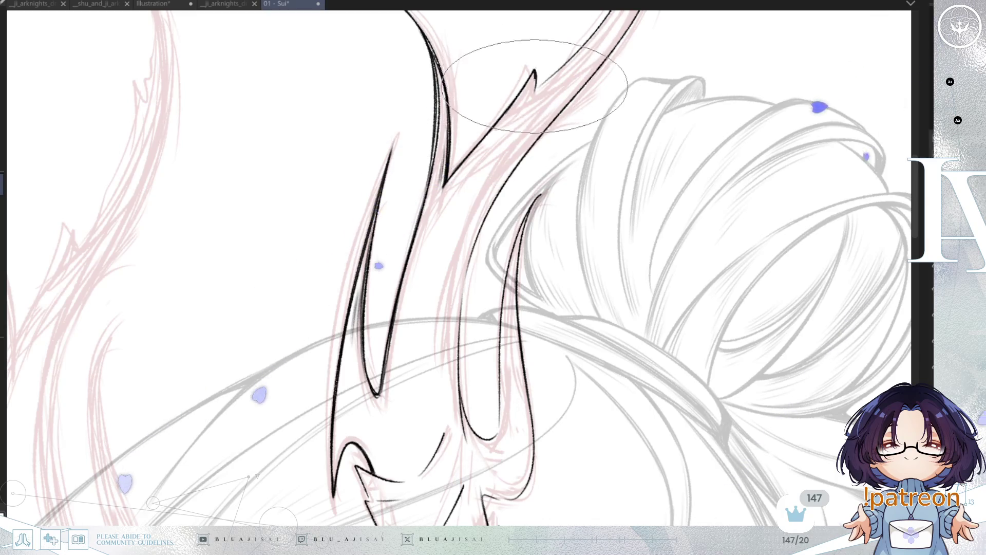
pyautogui.moveTo(579, 111); pyautogui.dragTo(530, 235)
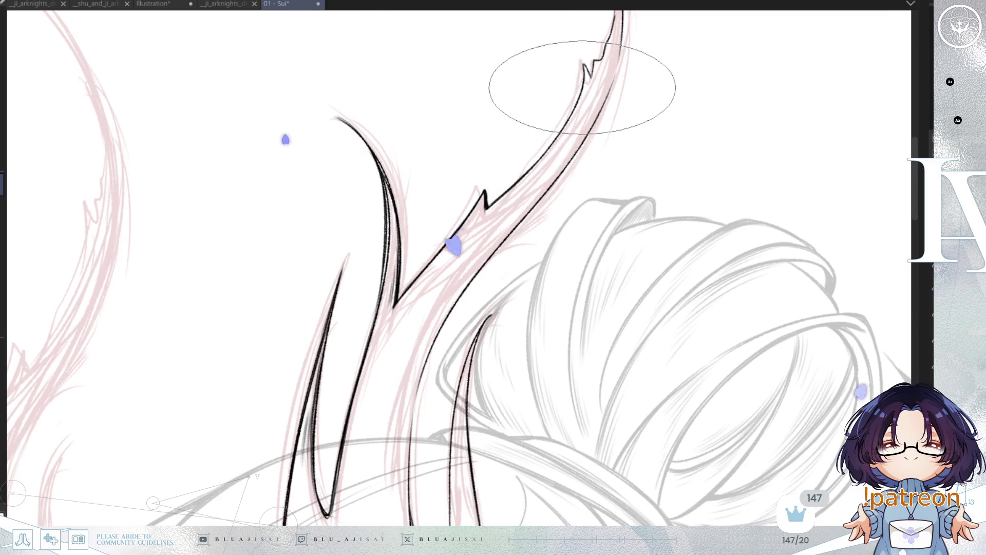
pyautogui.press('-')
pyautogui.press('-')
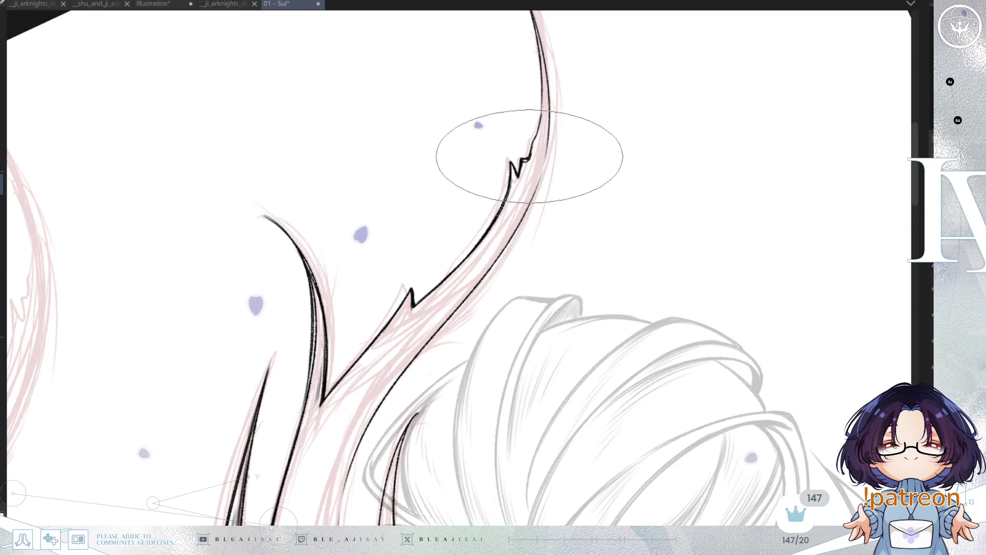
pyautogui.moveTo(536, 140)
pyautogui.mouseDown()
pyautogui.moveTo(617, 93)
pyautogui.moveTo(488, 231)
pyautogui.moveTo(405, 207)
pyautogui.moveTo(294, 149)
pyautogui.mouseUp()
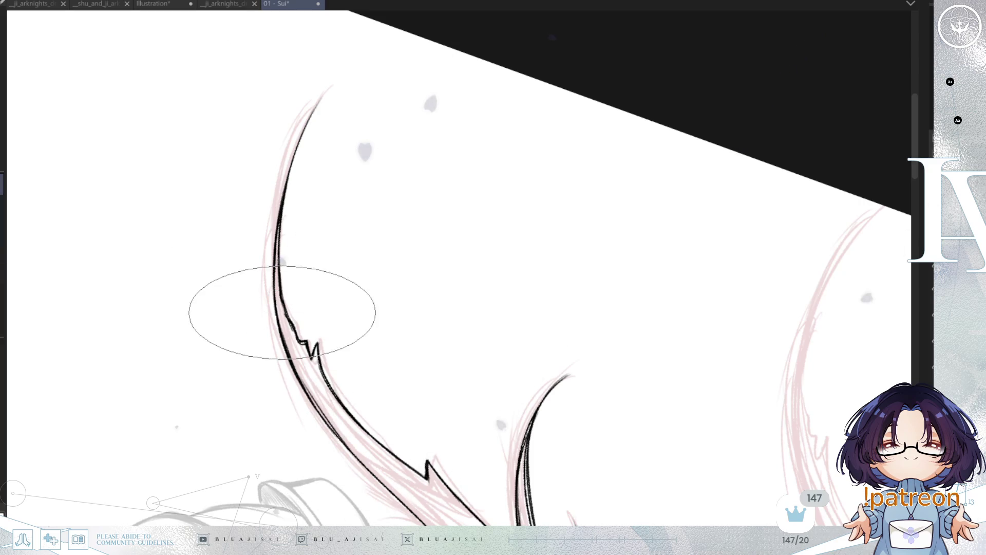
pyautogui.moveTo(282, 309); pyautogui.dragTo(253, 106)
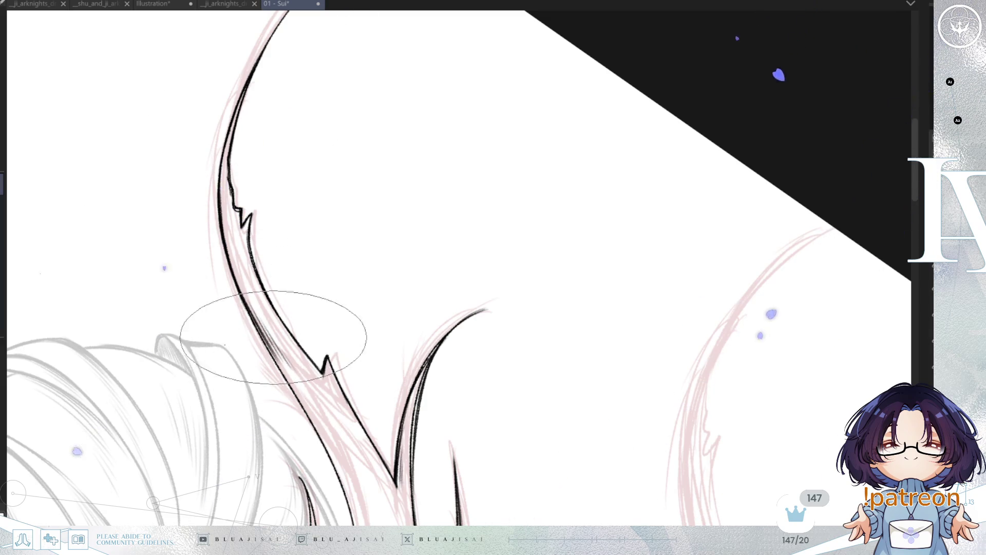
pyautogui.moveTo(326, 305); pyautogui.dragTo(313, 188)
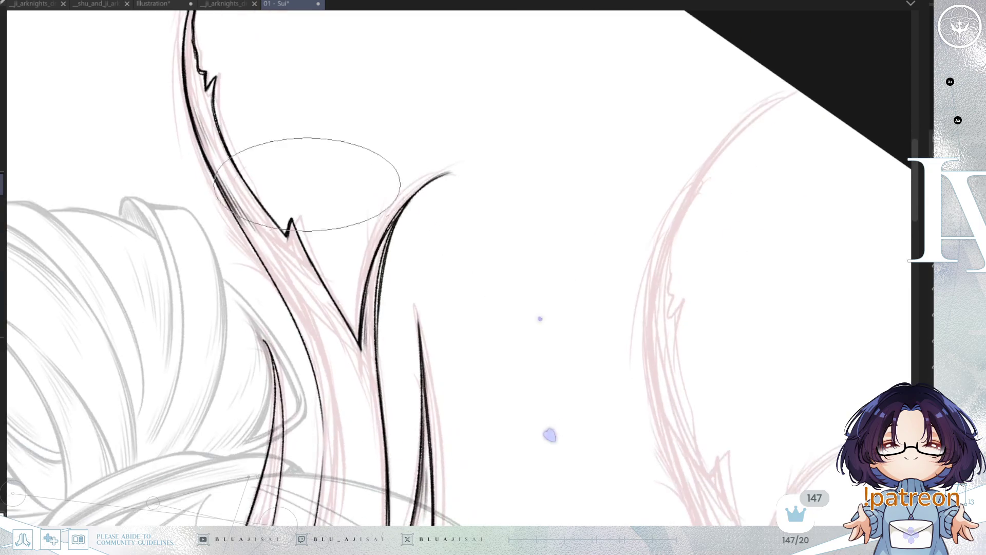
# Mirror the view, move back to the horn base and switch to the E tool
pyautogui.press('h')
pyautogui.moveTo(298, 309)
pyautogui.mouseDown()
pyautogui.moveTo(616, 352)
pyautogui.moveTo(440, 358)
pyautogui.mouseUp()
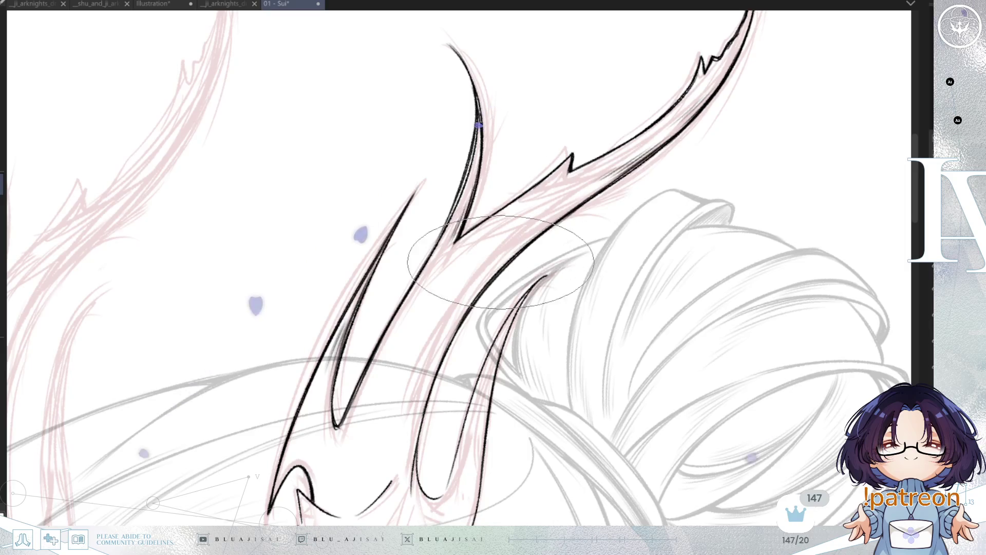
pyautogui.moveTo(473, 272); pyautogui.dragTo(524, 159)
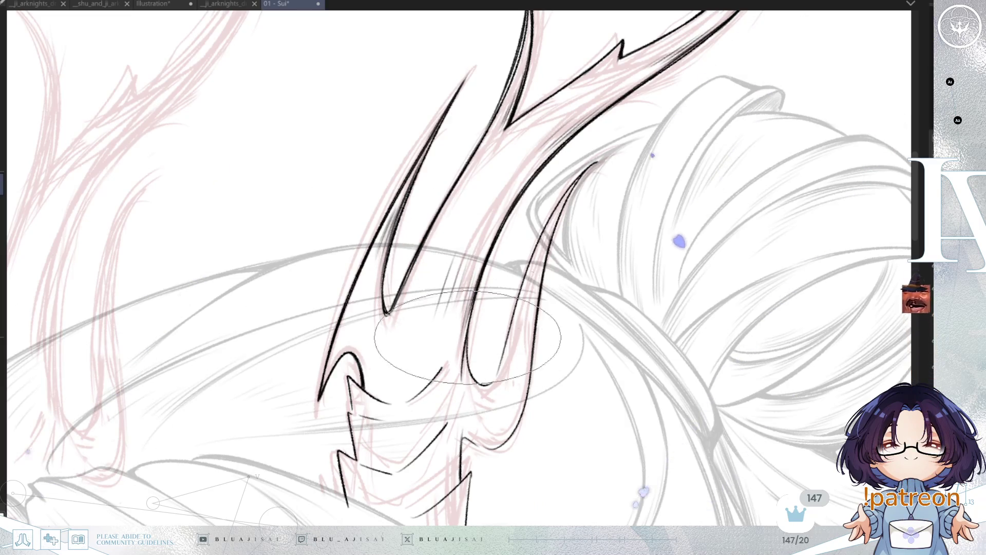
pyautogui.press('e')
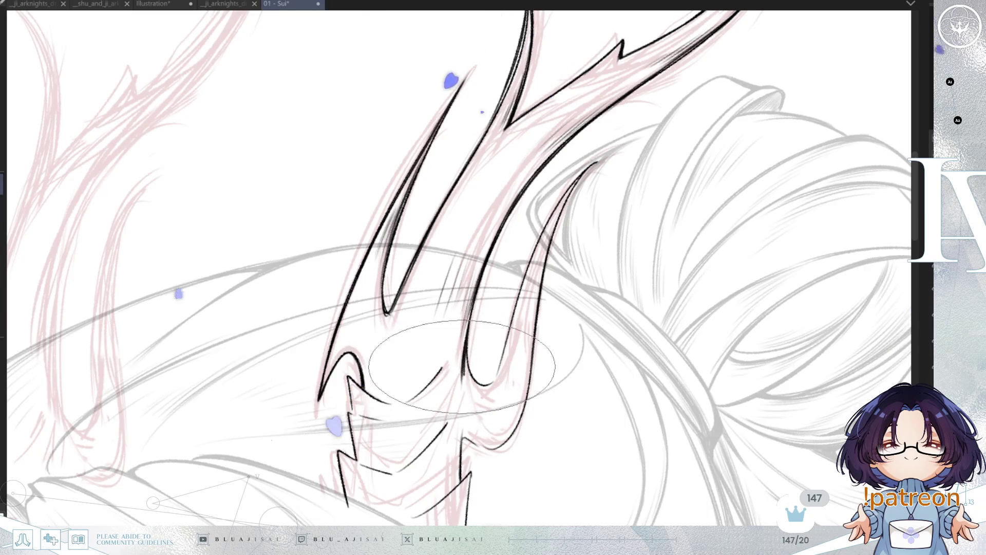
pyautogui.scroll(2, 444, 218)
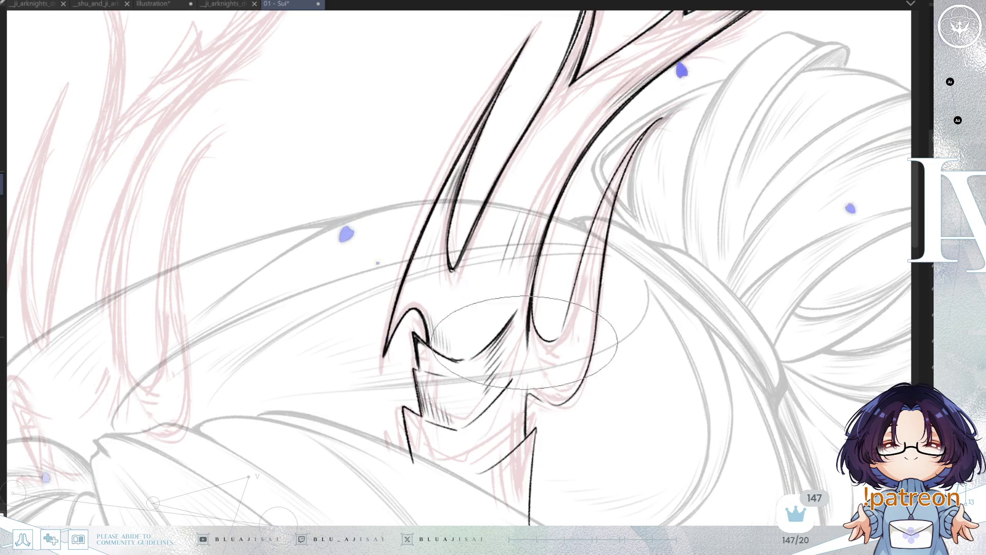
# Hatch the horn's base, rotating the view around it while drawing
pyautogui.moveTo(525, 392); pyautogui.dragTo(545, 279)
pyautogui.press('-')
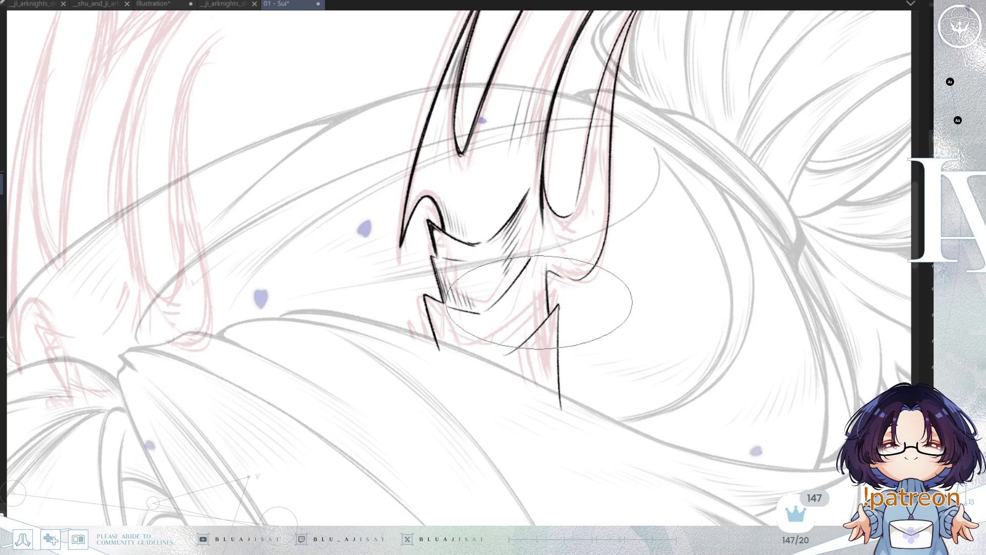
pyautogui.moveTo(552, 310); pyautogui.dragTo(549, 350)
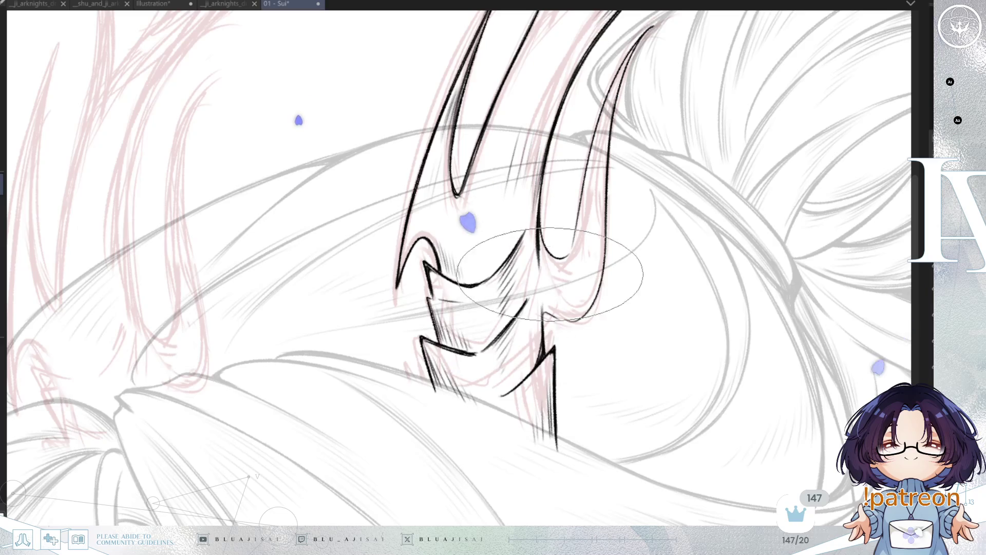
pyautogui.press('End')
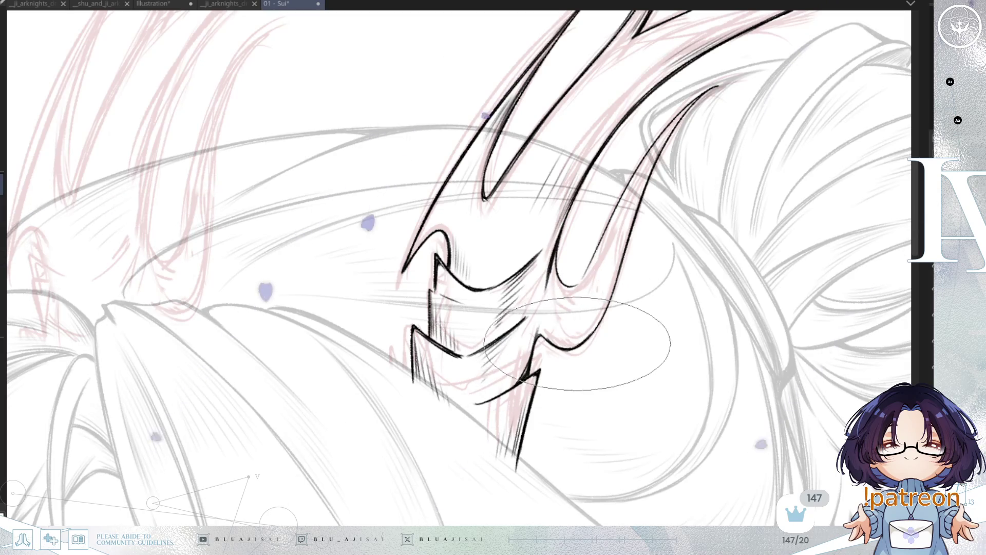
pyautogui.press('End')
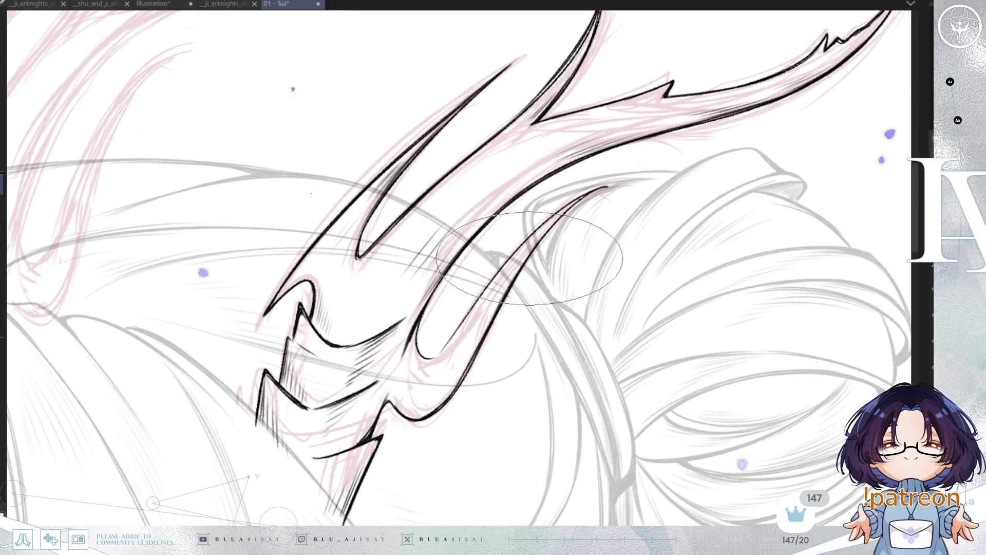
pyautogui.press('End')
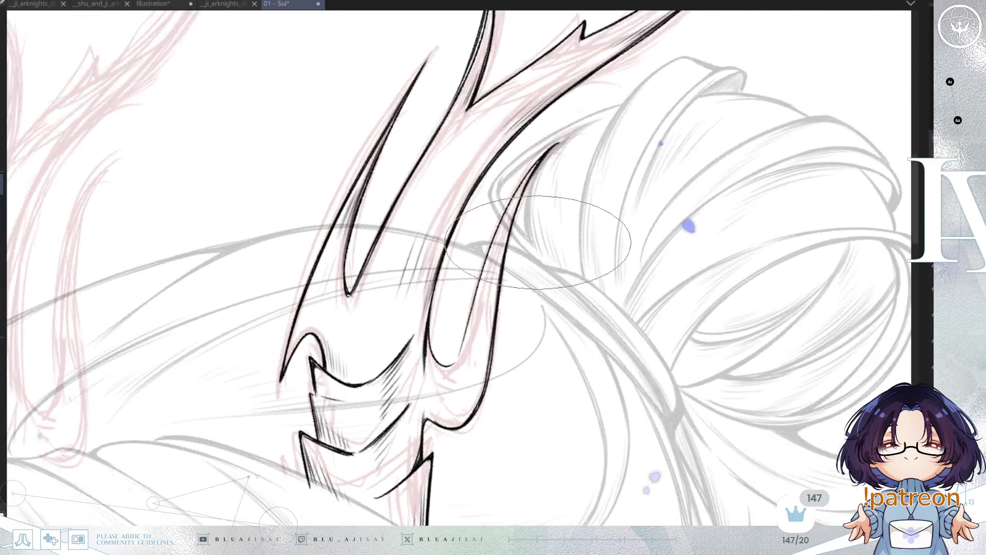
pyautogui.press('Delete')
pyautogui.press('Delete')
pyautogui.press('Delete')
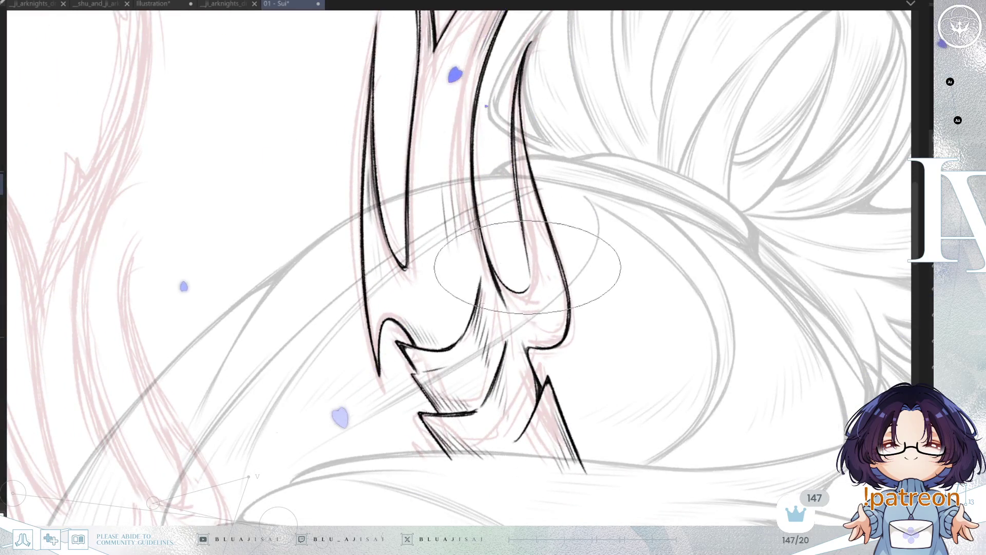
pyautogui.press('End')
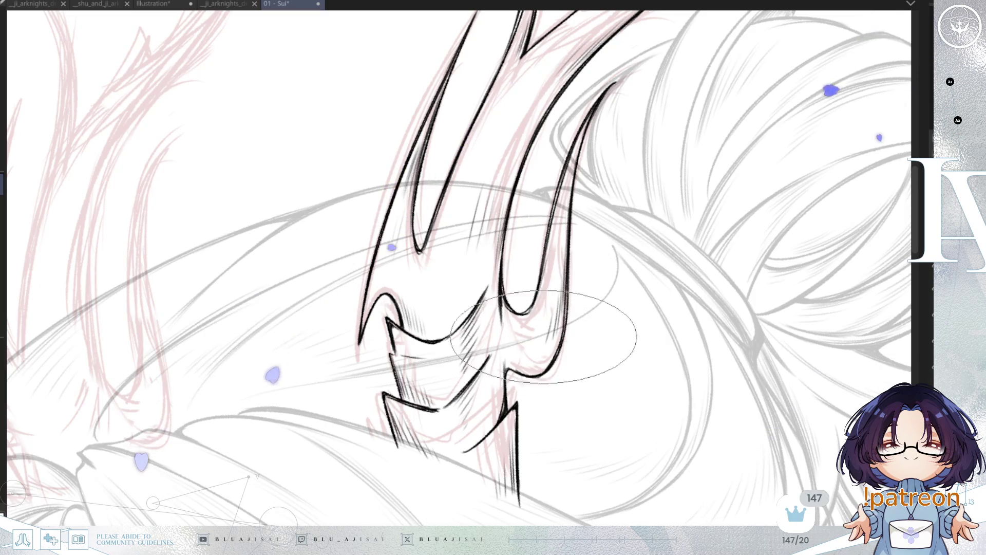
pyautogui.moveTo(626, 308)
pyautogui.mouseDown()
pyautogui.moveTo(614, 392)
pyautogui.moveTo(579, 425)
pyautogui.moveTo(564, 467)
pyautogui.mouseUp()
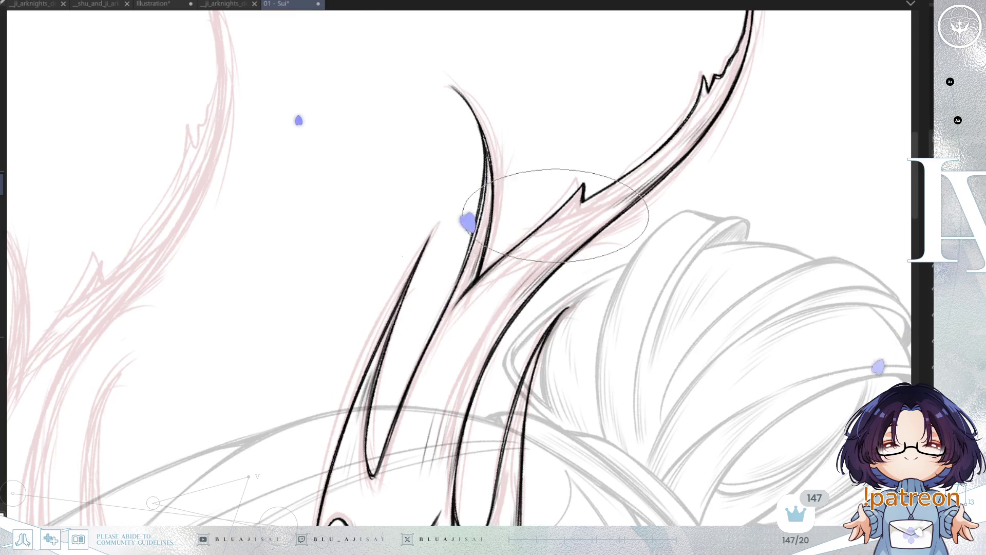
# Zoom out and mirror the view to review the whole head with the finished horn
pyautogui.scroll(-5, 564, 210)
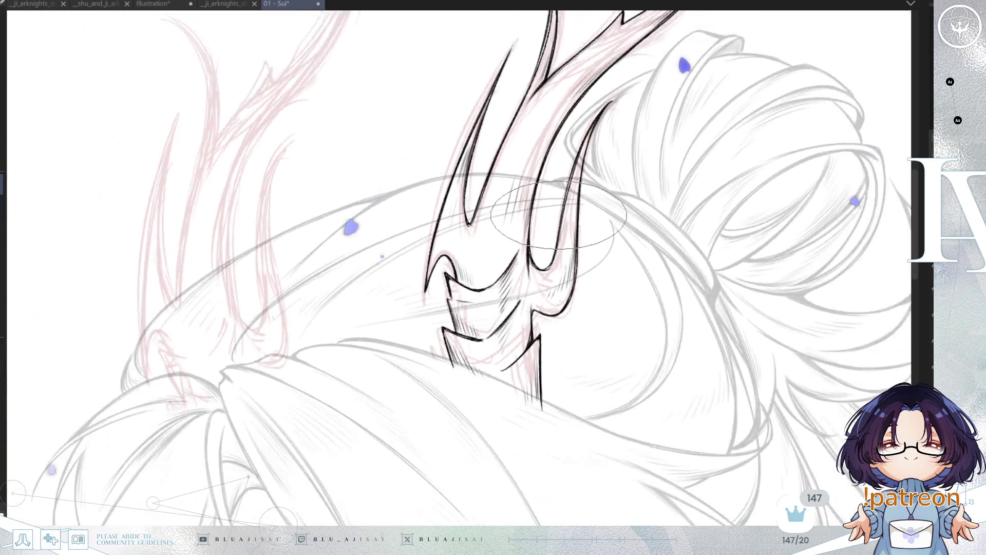
pyautogui.moveTo(559, 213); pyautogui.dragTo(633, 249)
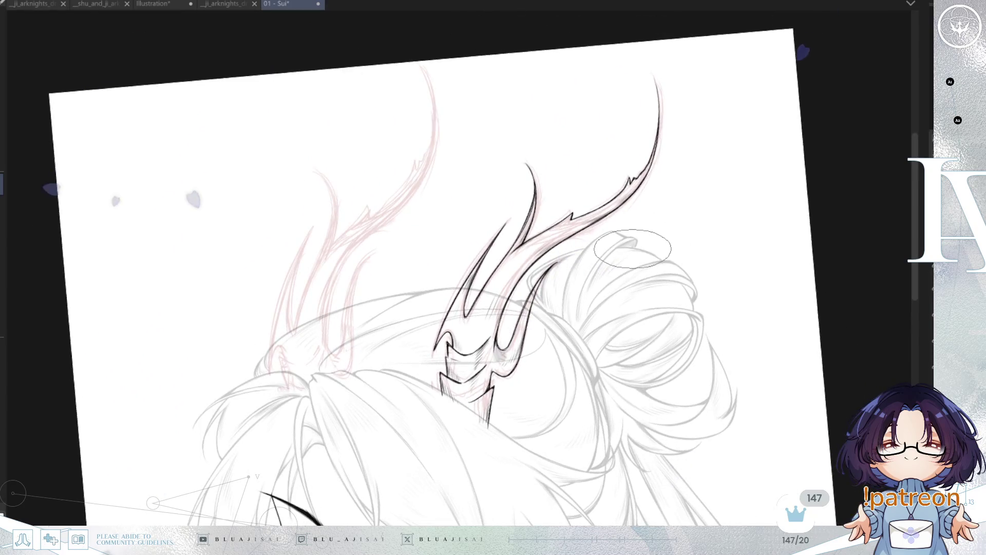
pyautogui.press('h')
pyautogui.scroll(4, 282, 202)
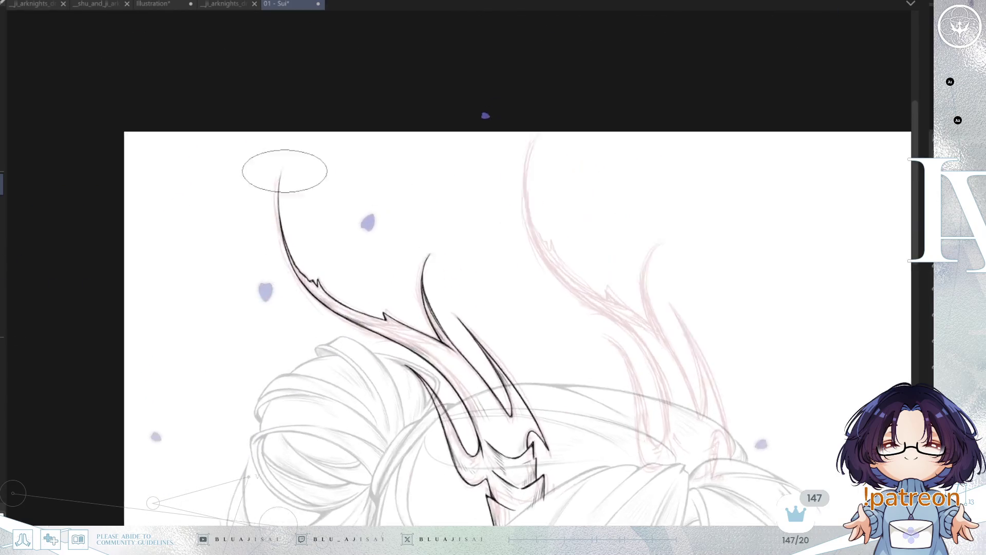
pyautogui.scroll(1, 276, 192)
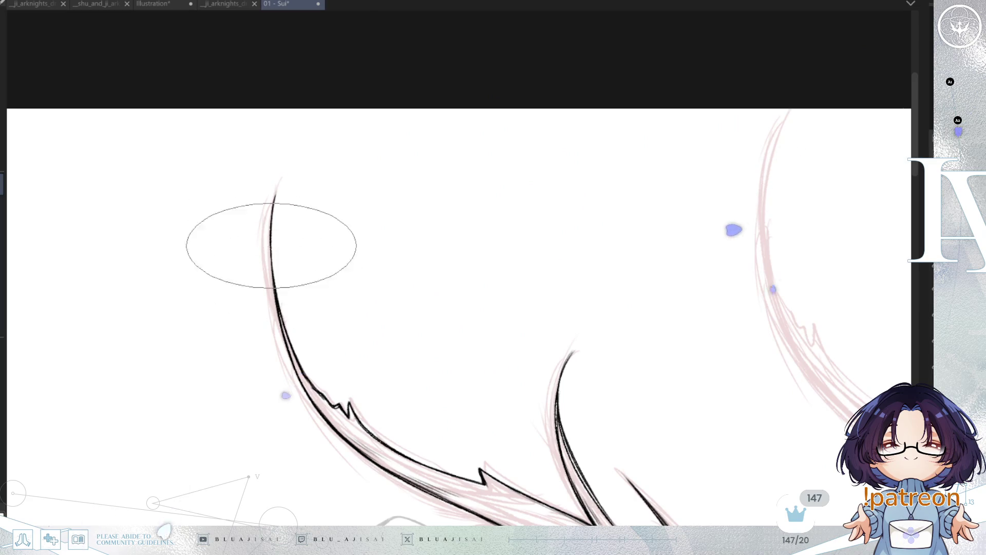
pyautogui.scroll(-4, 595, 260)
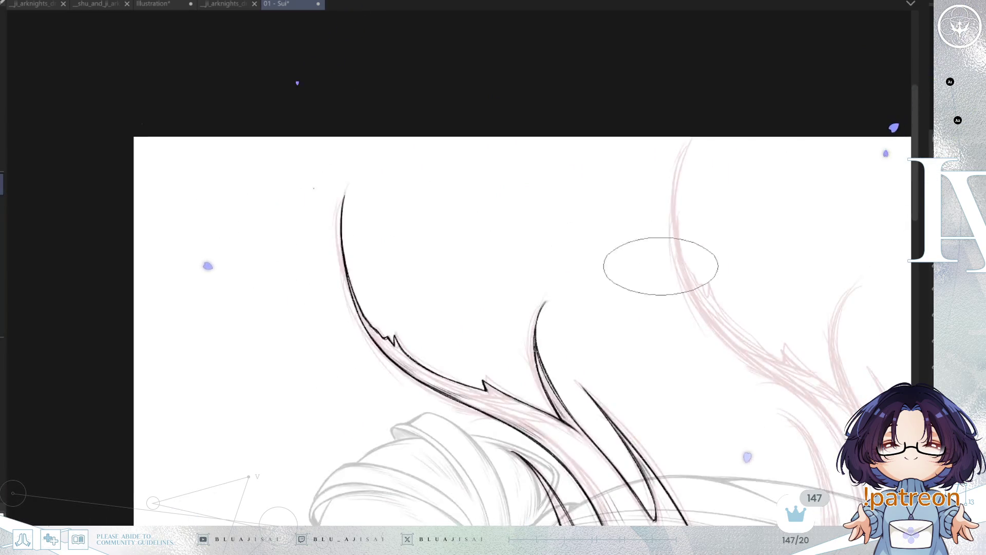
pyautogui.scroll(-2, 698, 340)
pyautogui.press('h')
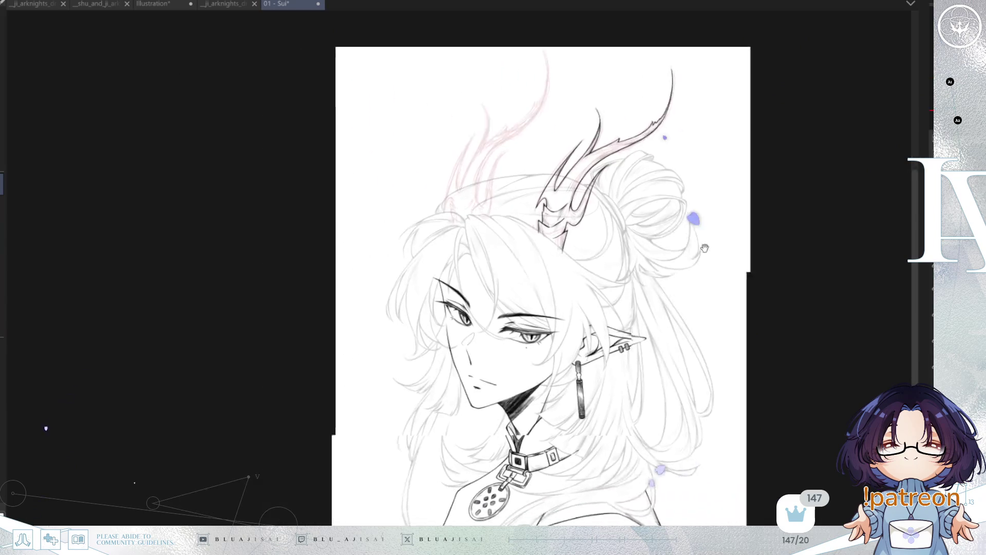
pyautogui.moveTo(721, 356)
pyautogui.mouseDown()
pyautogui.moveTo(718, 319)
pyautogui.moveTo(717, 355)
pyautogui.mouseUp()
# Rotate the inked horn copy counter-clockwise and move it to the other side of the head
pyautogui.hotkey('ctrl', 't')
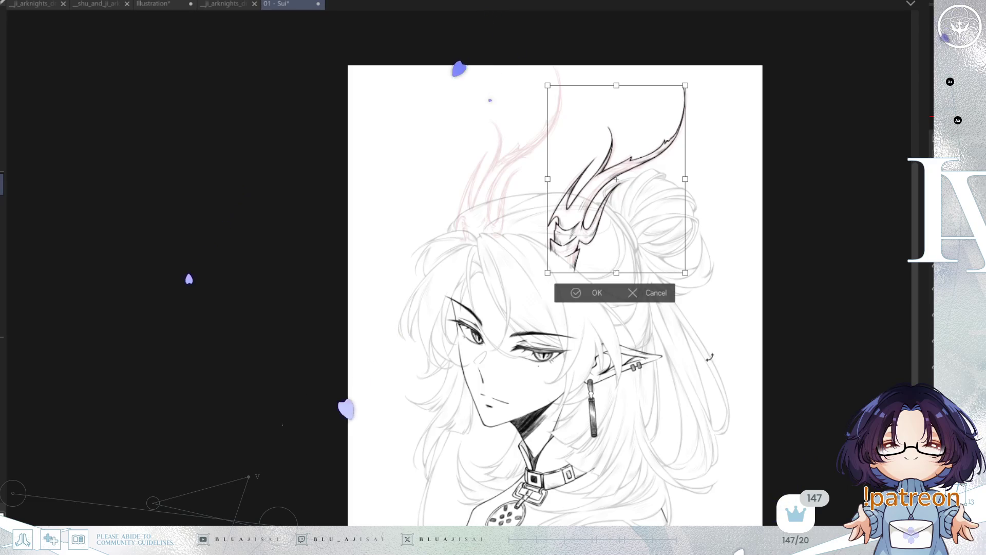
pyautogui.scroll(3, 730, 219)
pyautogui.scroll(-1, 731, 219)
pyautogui.moveTo(760, 288)
pyautogui.mouseDown()
pyautogui.moveTo(770, 253)
pyautogui.moveTo(849, 142)
pyautogui.mouseUp()
pyautogui.moveTo(707, 319)
pyautogui.mouseDown()
pyautogui.moveTo(534, 296)
pyautogui.moveTo(542, 299)
pyautogui.mouseUp()
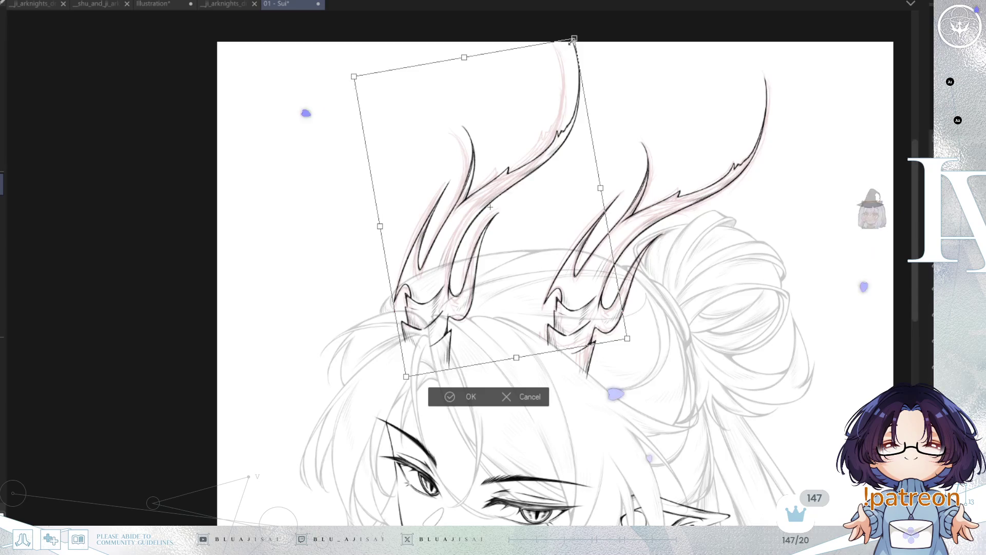
# Bend and stretch the second horn to match the red sketch guides, then commit the transform
pyautogui.moveTo(574, 40); pyautogui.dragTo(558, 44)
pyautogui.moveTo(406, 377); pyautogui.dragTo(408, 389)
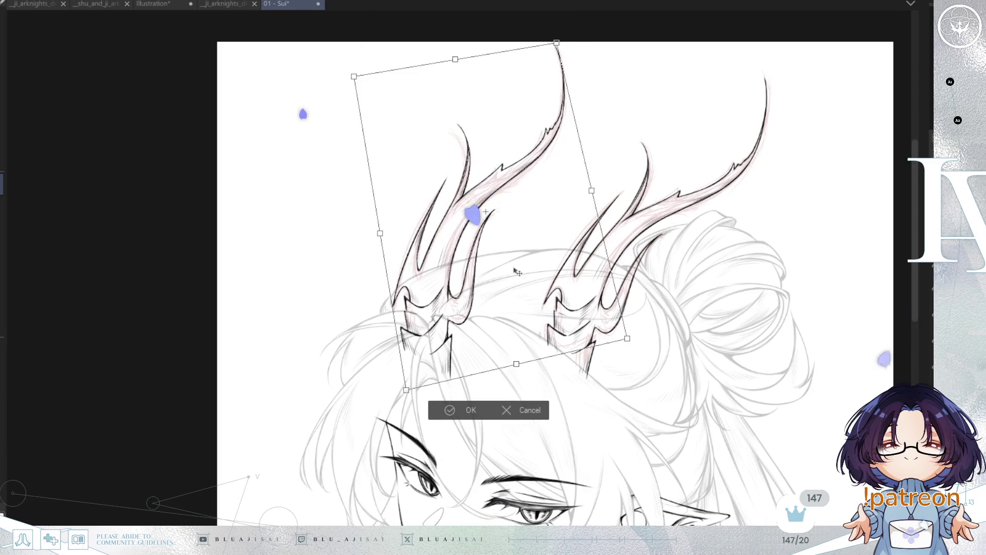
pyautogui.moveTo(592, 193); pyautogui.dragTo(592, 197)
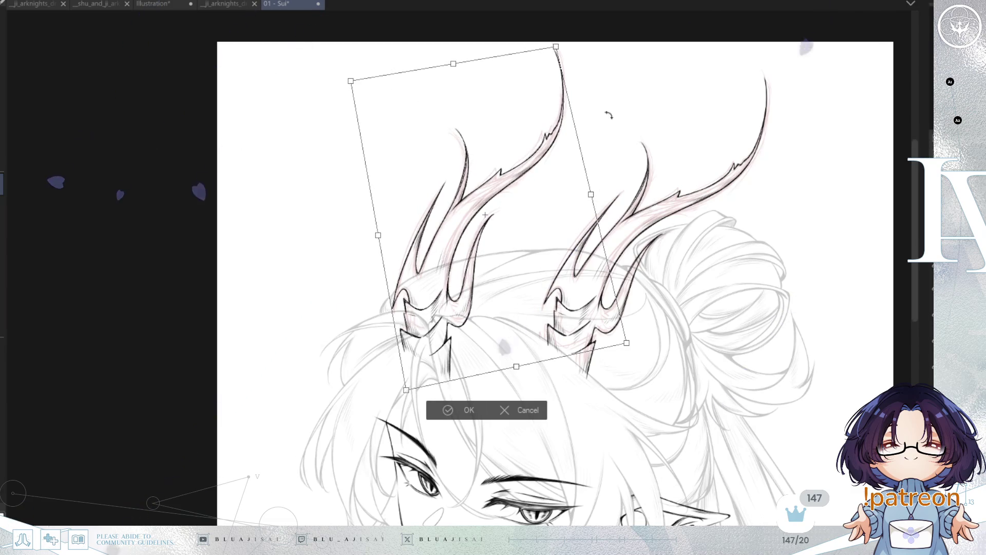
pyautogui.press('h')
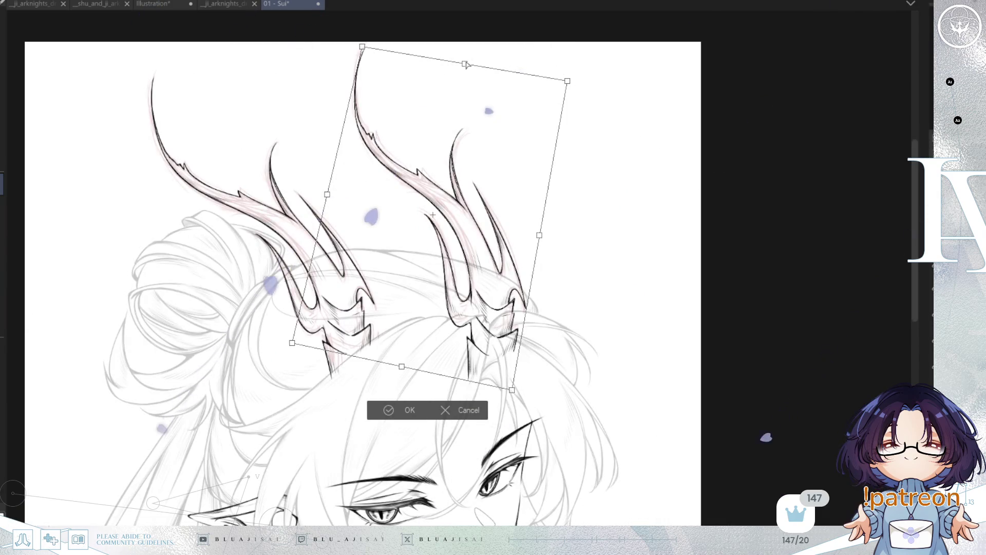
pyautogui.moveTo(467, 65); pyautogui.dragTo(468, 63)
pyautogui.moveTo(512, 390); pyautogui.dragTo(512, 384)
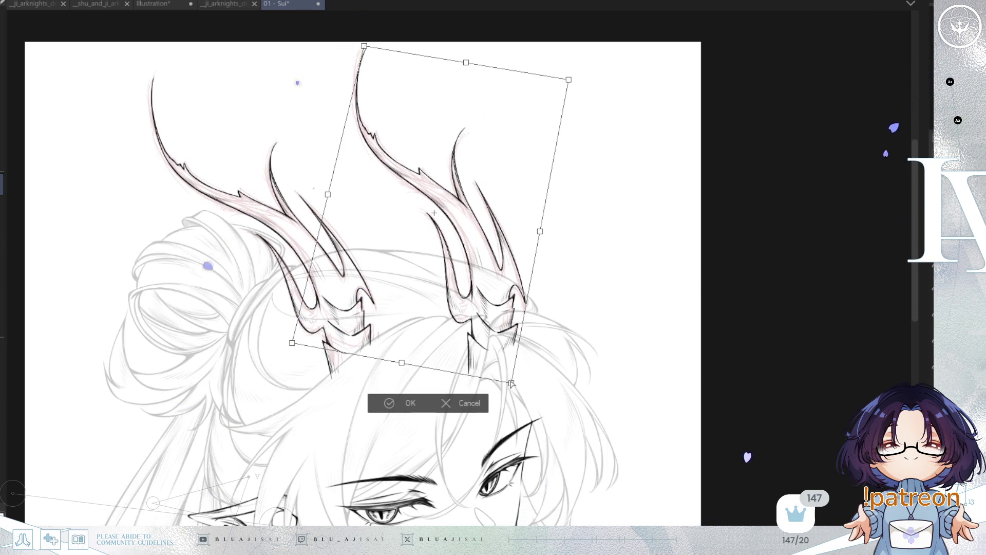
pyautogui.moveTo(569, 82); pyautogui.dragTo(568, 91)
pyautogui.moveTo(364, 47); pyautogui.dragTo(363, 45)
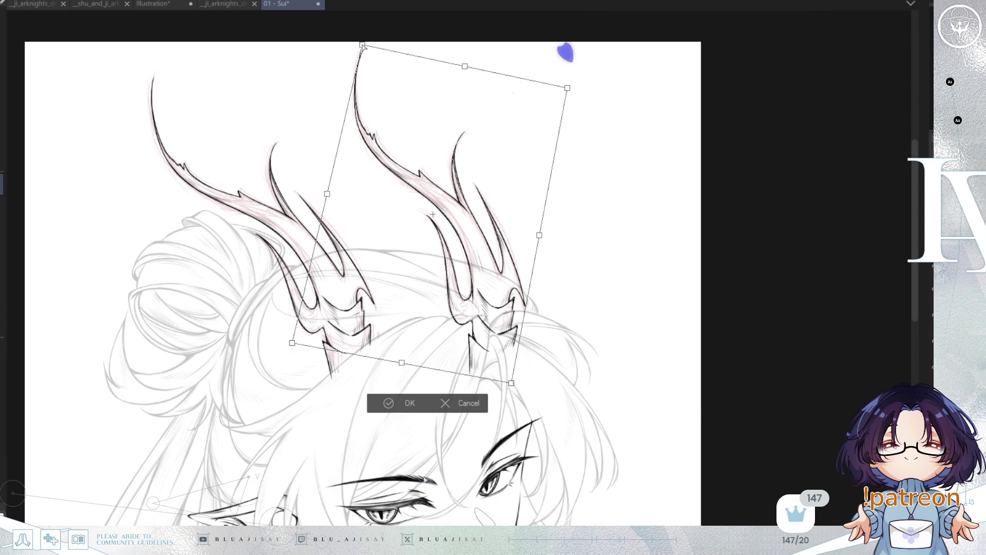
pyautogui.moveTo(403, 366); pyautogui.dragTo(403, 364)
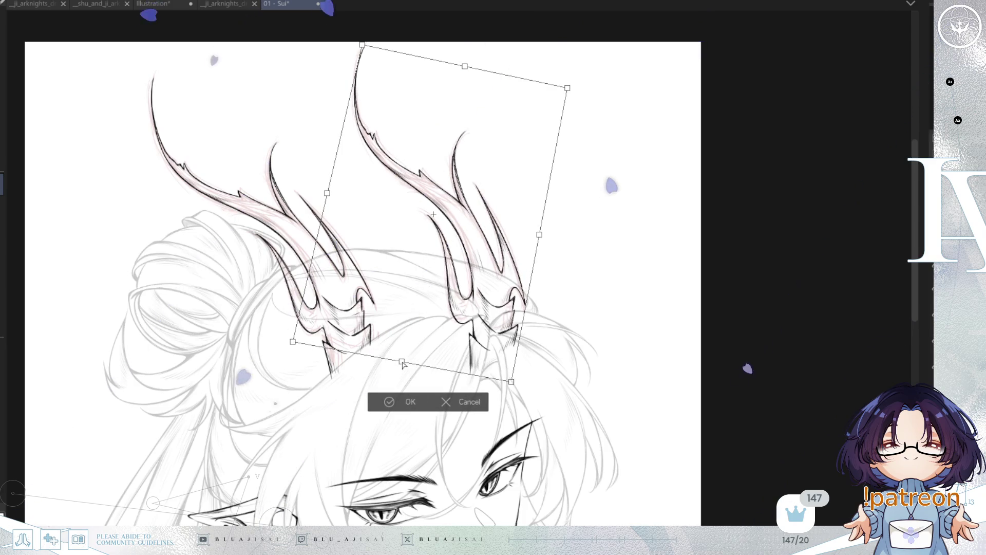
pyautogui.press('Return')
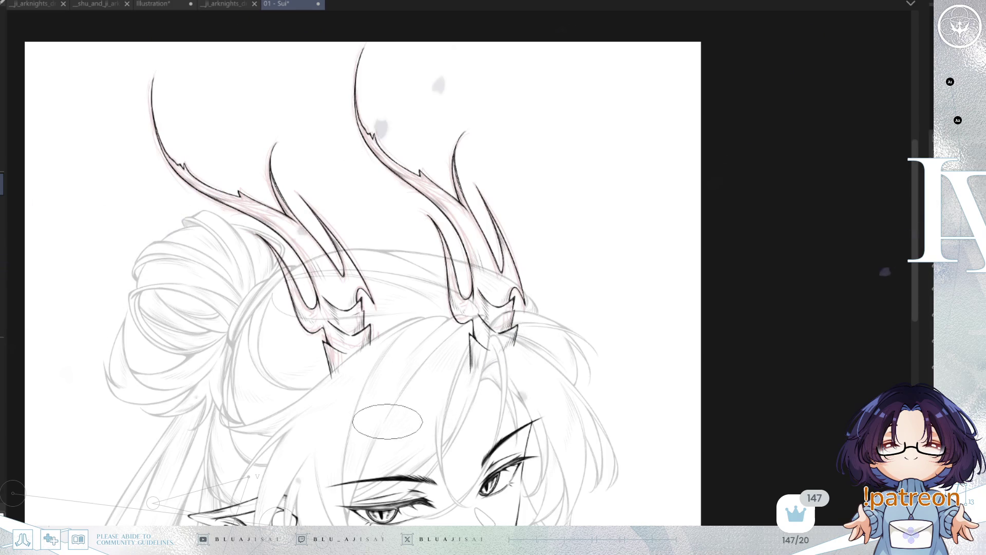
# Erase the stray strokes at the horn base, then undo that erasure
pyautogui.press('h')
pyautogui.scroll(2, 387, 419)
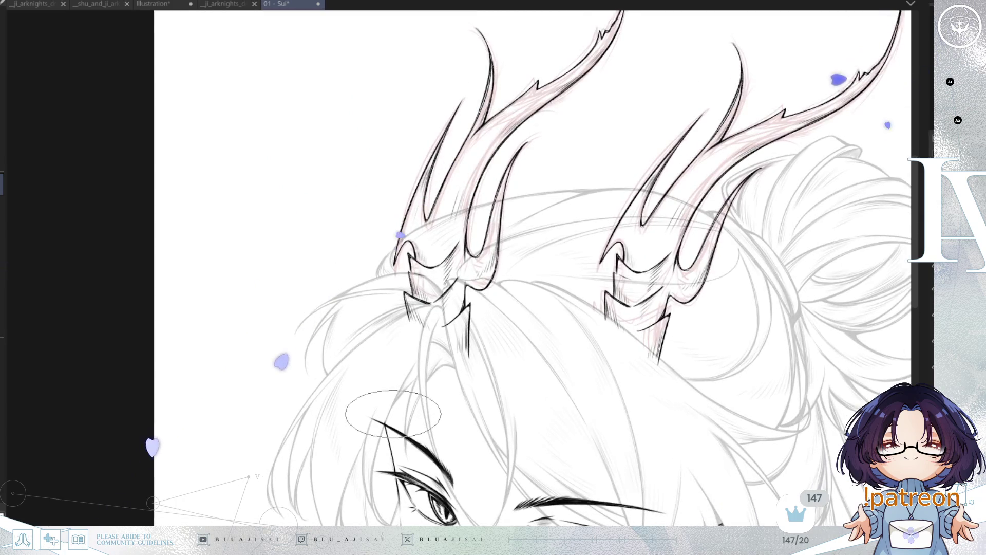
pyautogui.scroll(2, 394, 410)
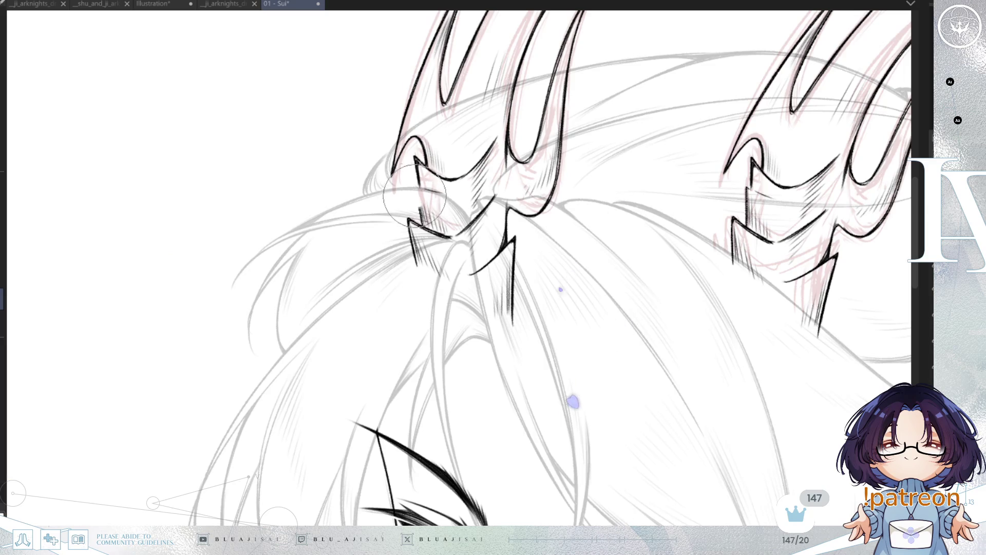
pyautogui.moveTo(419, 197)
pyautogui.mouseDown()
pyautogui.moveTo(421, 226)
pyautogui.moveTo(437, 236)
pyautogui.moveTo(478, 224)
pyautogui.moveTo(490, 205)
pyautogui.moveTo(490, 221)
pyautogui.moveTo(493, 204)
pyautogui.moveTo(503, 211)
pyautogui.mouseUp()
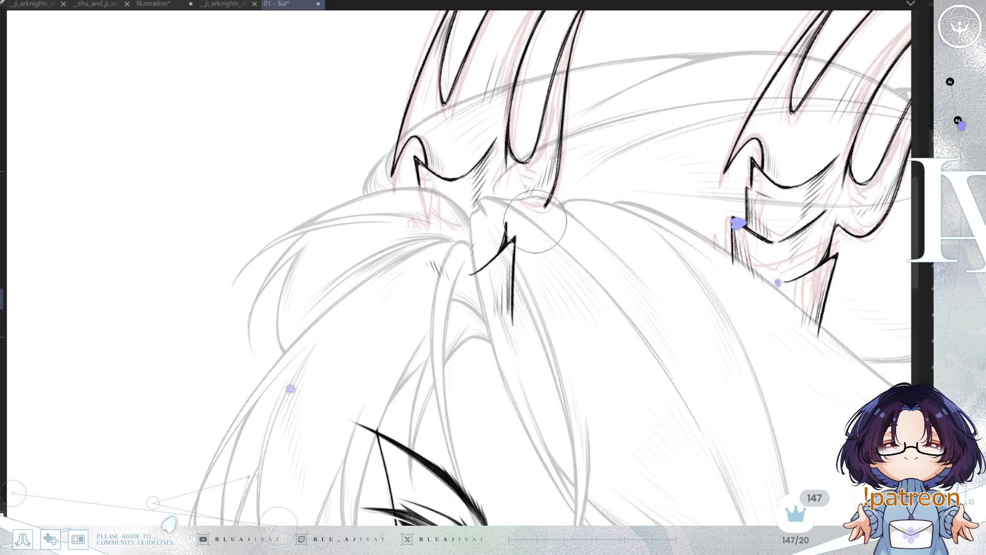
pyautogui.hotkey('ctrl', 'z')
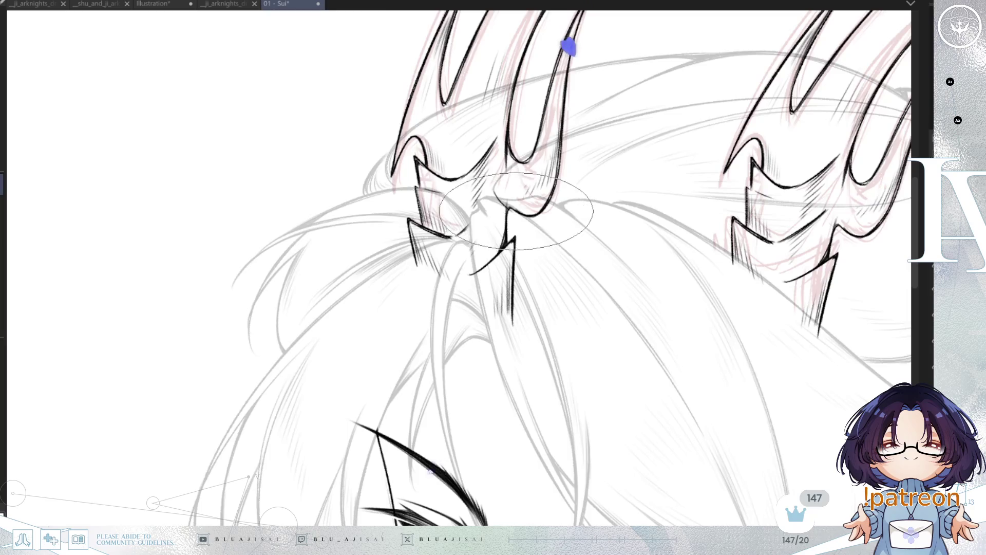
# Erase the zigzag stroke at the central horn base so the horn tucks behind the hair
pyautogui.press('h')
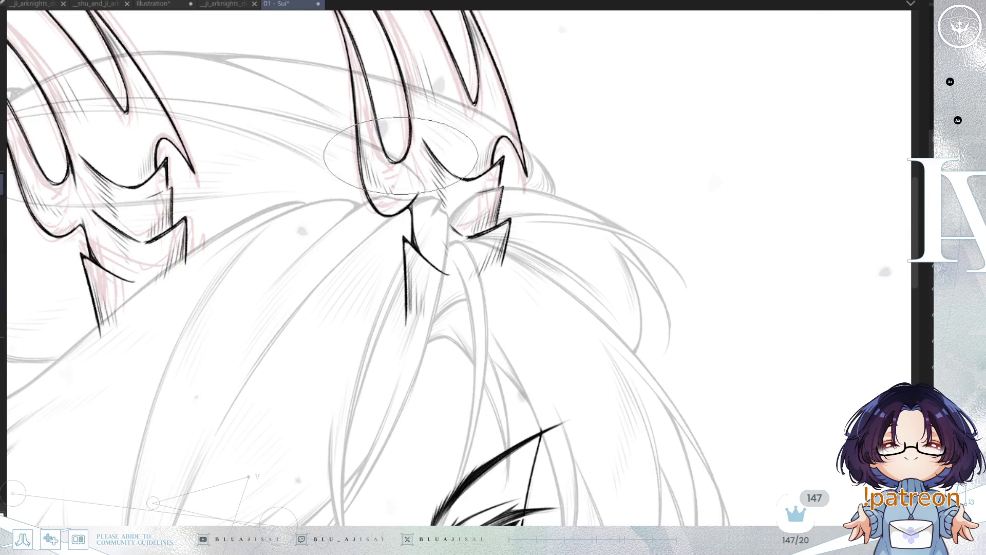
pyautogui.press('h')
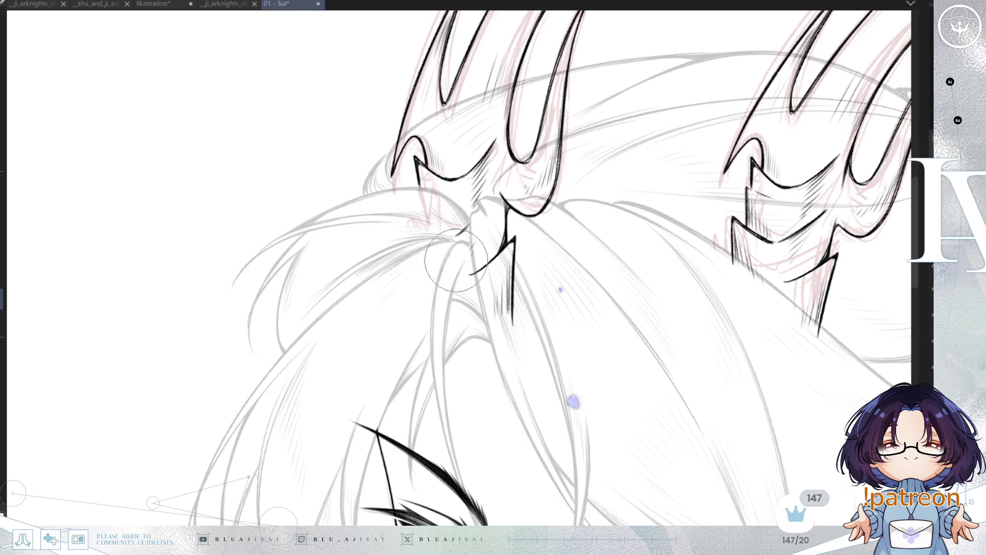
pyautogui.moveTo(504, 207)
pyautogui.mouseDown()
pyautogui.moveTo(534, 216)
pyautogui.moveTo(506, 253)
pyautogui.moveTo(513, 297)
pyautogui.mouseUp()
pyautogui.scroll(-1, 655, 317)
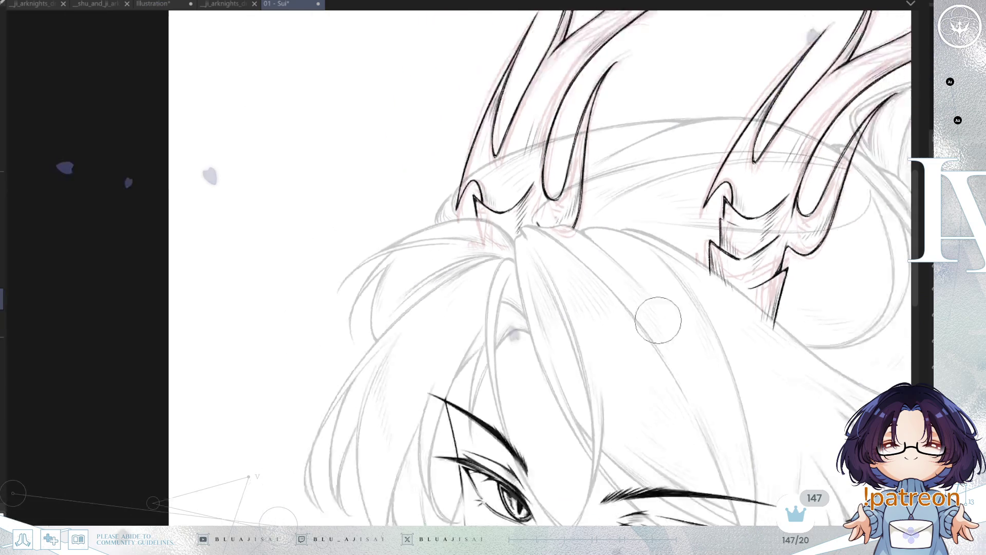
pyautogui.scroll(-2, 655, 317)
pyautogui.scroll(2, 612, 294)
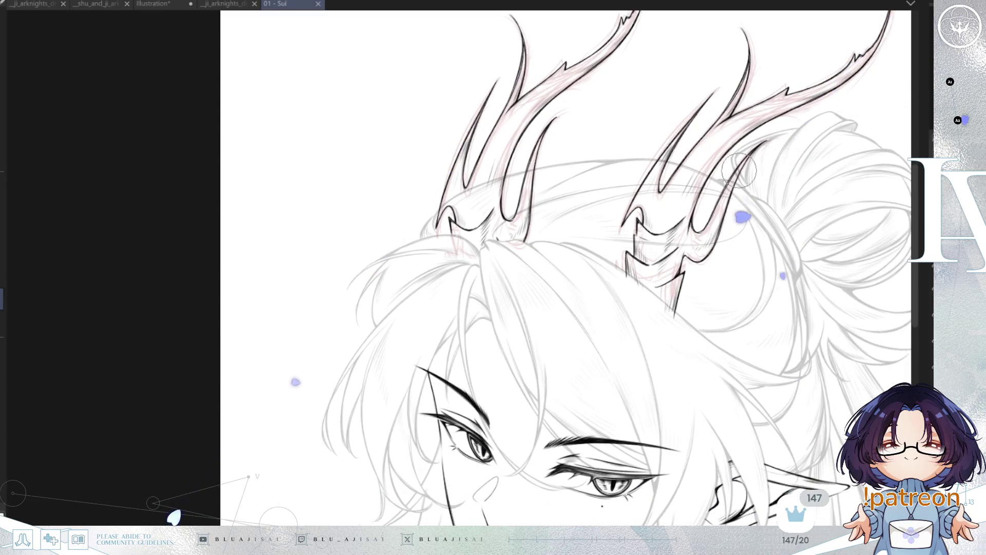
pyautogui.moveTo(732, 266); pyautogui.dragTo(704, 251)
# Tilt the view toward the left horn, enlarge the eraser, and erase the band and hatch lines there
pyautogui.press('h')
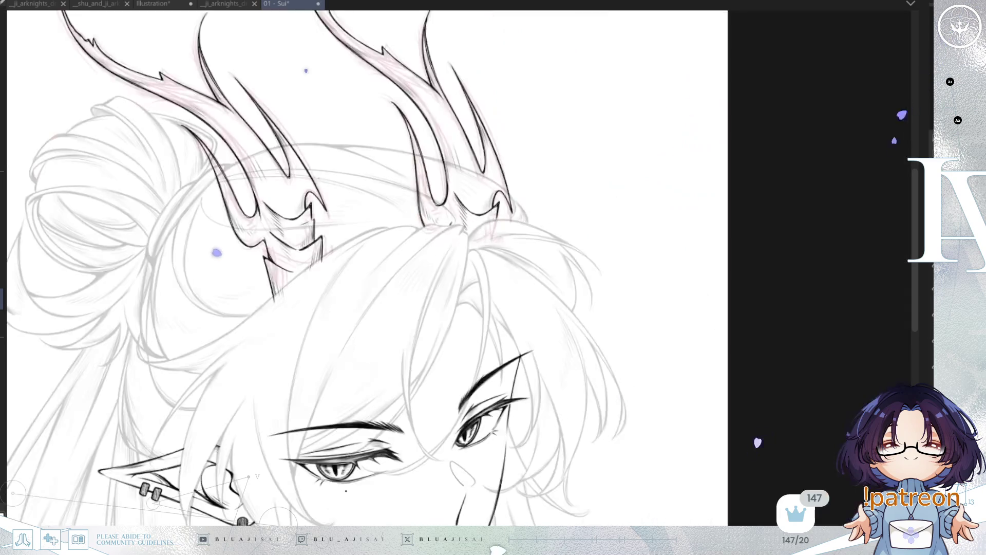
pyautogui.scroll(2, 419, 336)
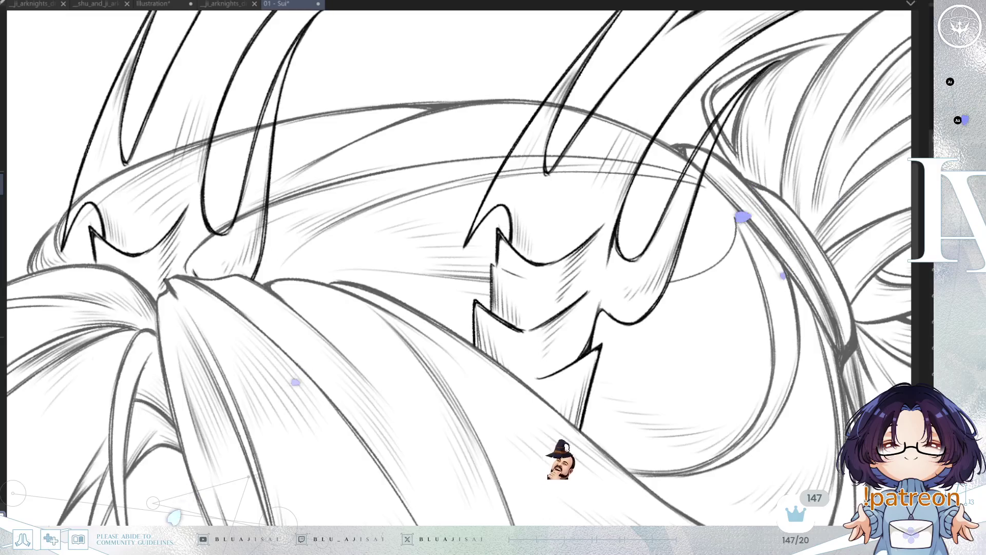
pyautogui.moveTo(745, 215)
pyautogui.mouseDown()
pyautogui.moveTo(668, 277)
pyautogui.moveTo(648, 262)
pyautogui.moveTo(670, 235)
pyautogui.moveTo(556, 254)
pyautogui.mouseUp()
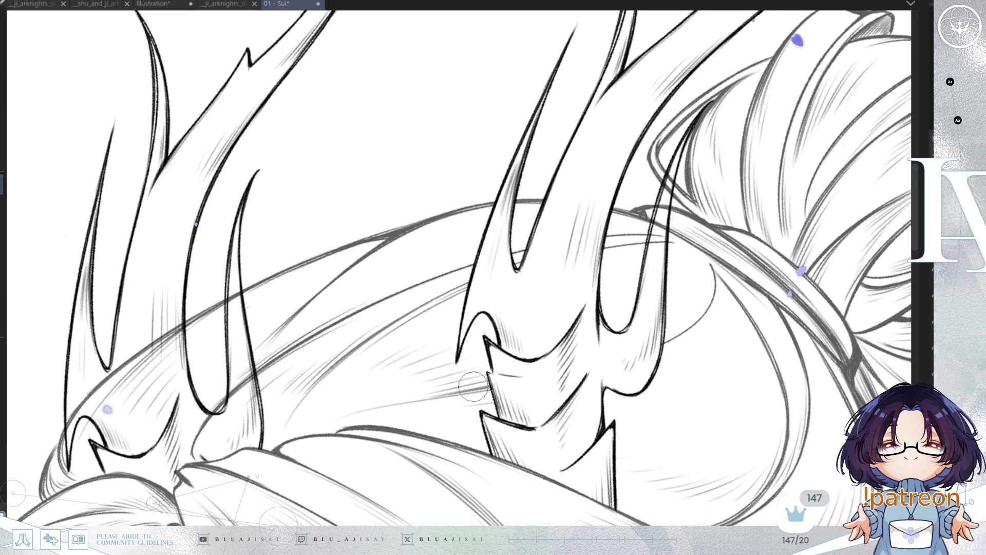
pyautogui.press('-')
pyautogui.press('-')
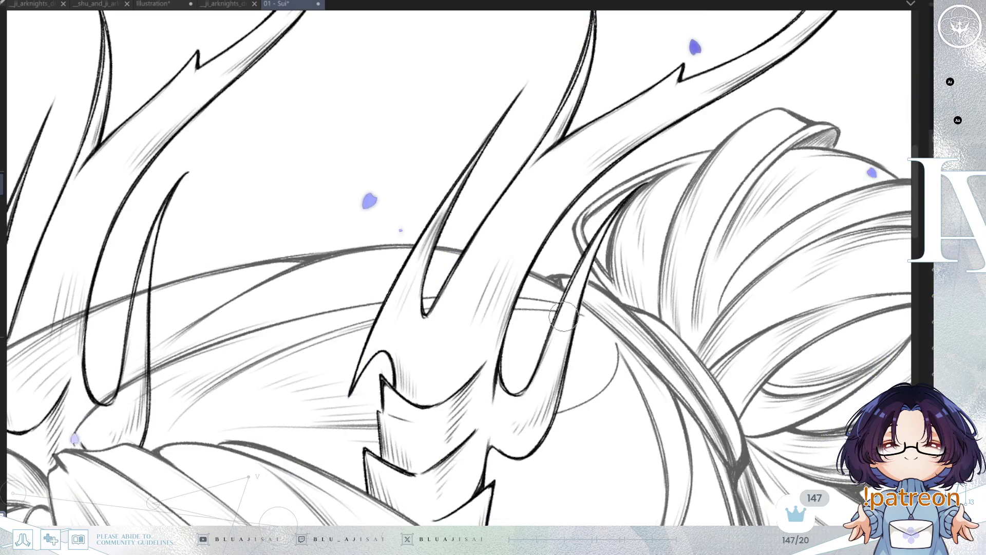
pyautogui.press(']')
pyautogui.press(']')
pyautogui.press(']')
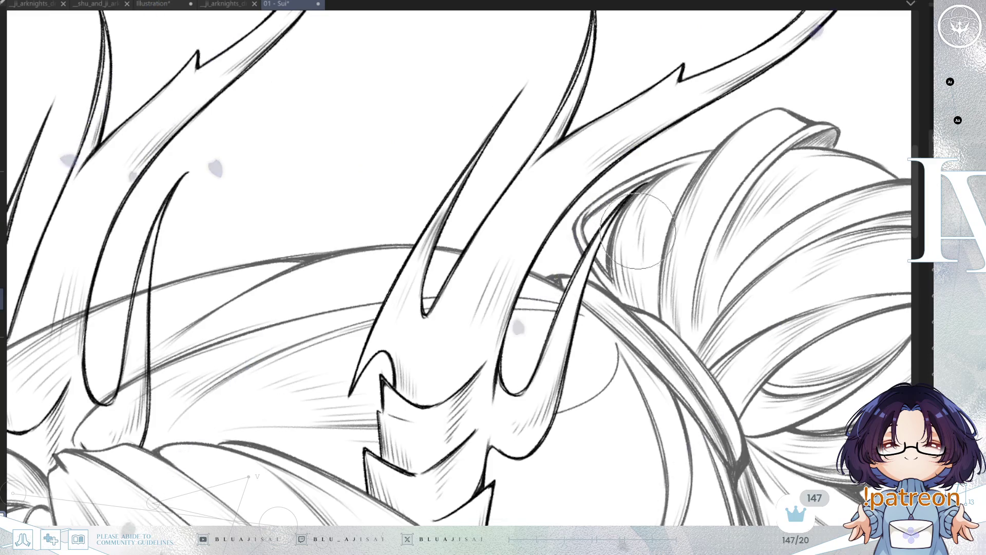
pyautogui.moveTo(336, 522)
pyautogui.mouseDown()
pyautogui.moveTo(432, 408)
pyautogui.moveTo(453, 404)
pyautogui.mouseUp()
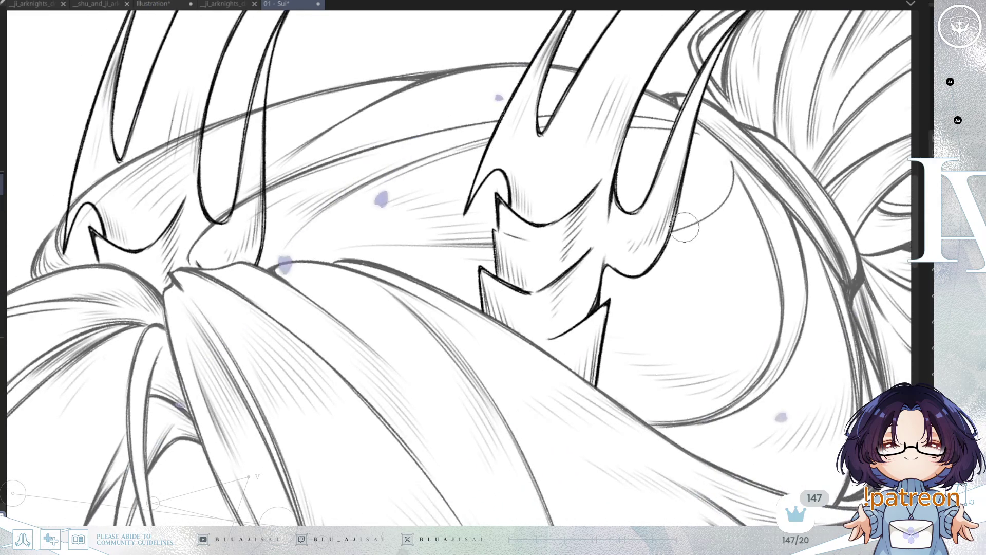
pyautogui.moveTo(198, 370)
pyautogui.mouseDown()
pyautogui.moveTo(469, 269)
pyautogui.moveTo(473, 375)
pyautogui.moveTo(445, 433)
pyautogui.mouseUp()
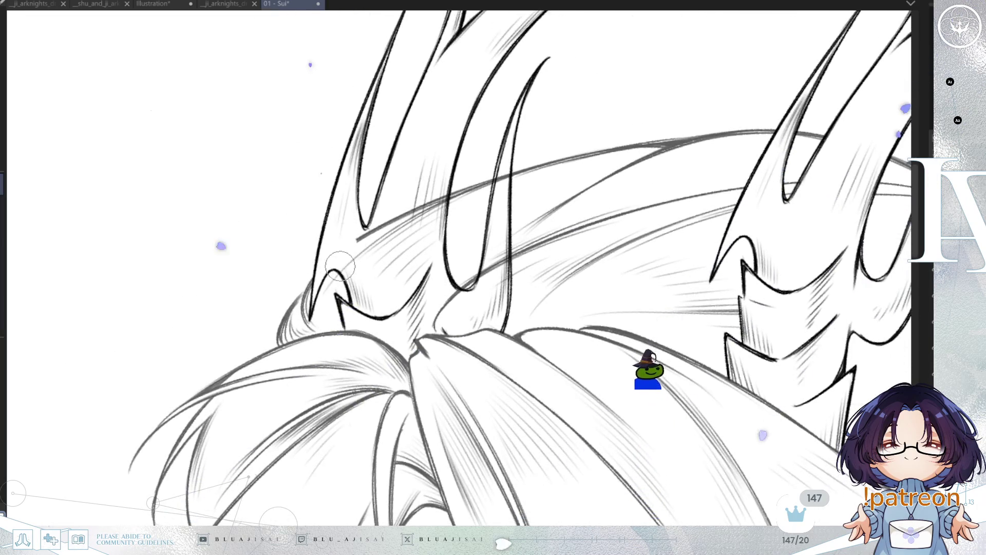
pyautogui.moveTo(364, 256)
pyautogui.mouseDown()
pyautogui.moveTo(372, 218)
pyautogui.moveTo(388, 226)
pyautogui.moveTo(398, 300)
pyautogui.mouseUp()
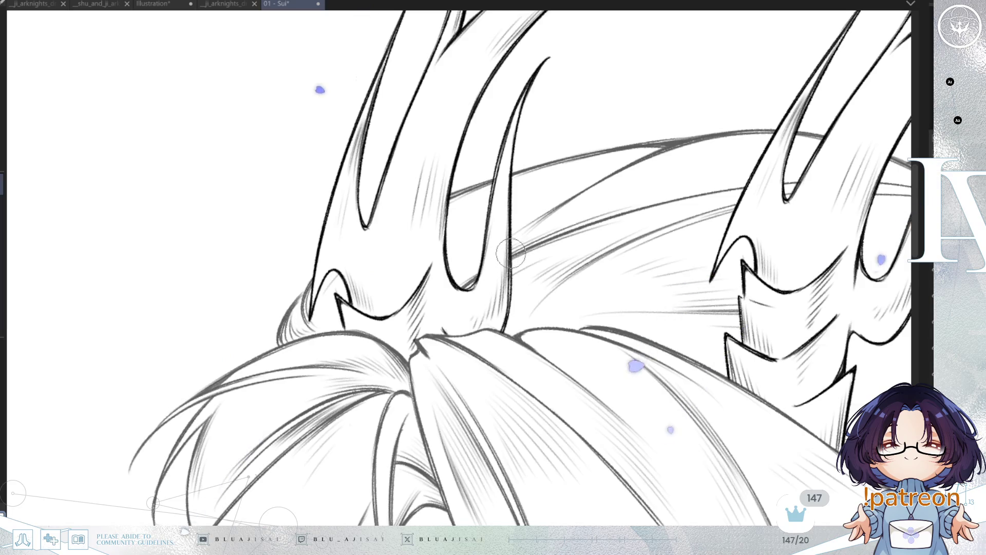
pyautogui.scroll(-5, 509, 254)
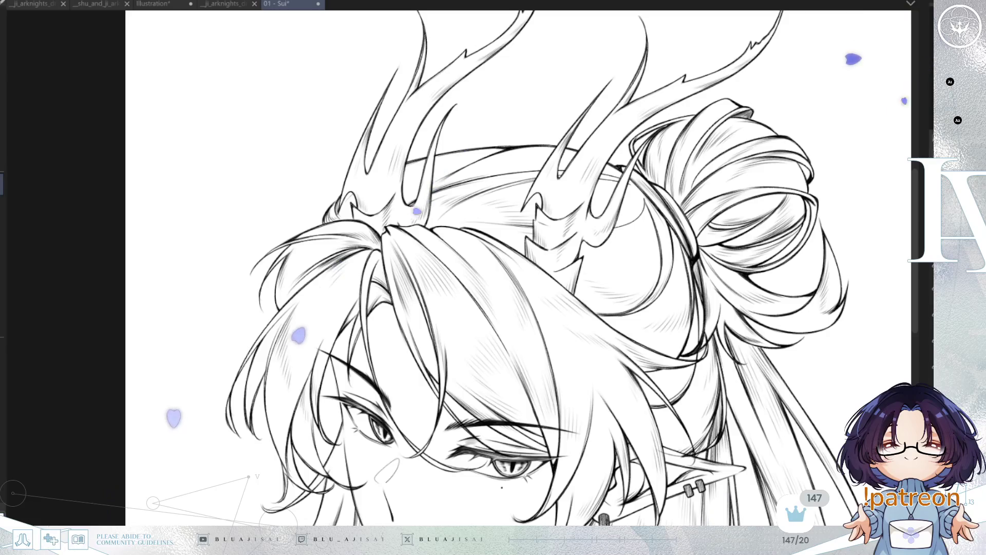
# Erase a short piece of the curve and the hatch stroke beside the horn base
pyautogui.scroll(1, 835, 273)
pyautogui.scroll(5, 337, 324)
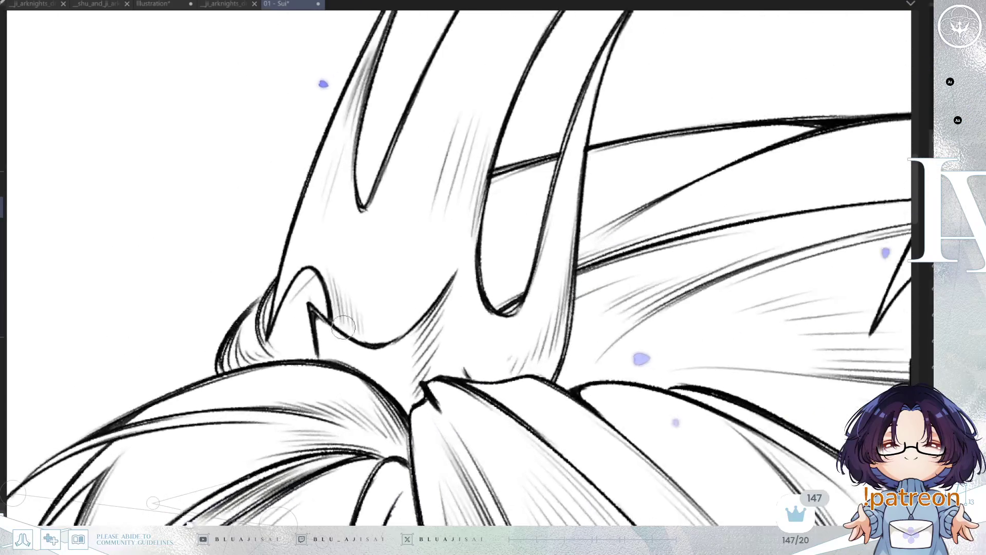
pyautogui.click(338, 330)
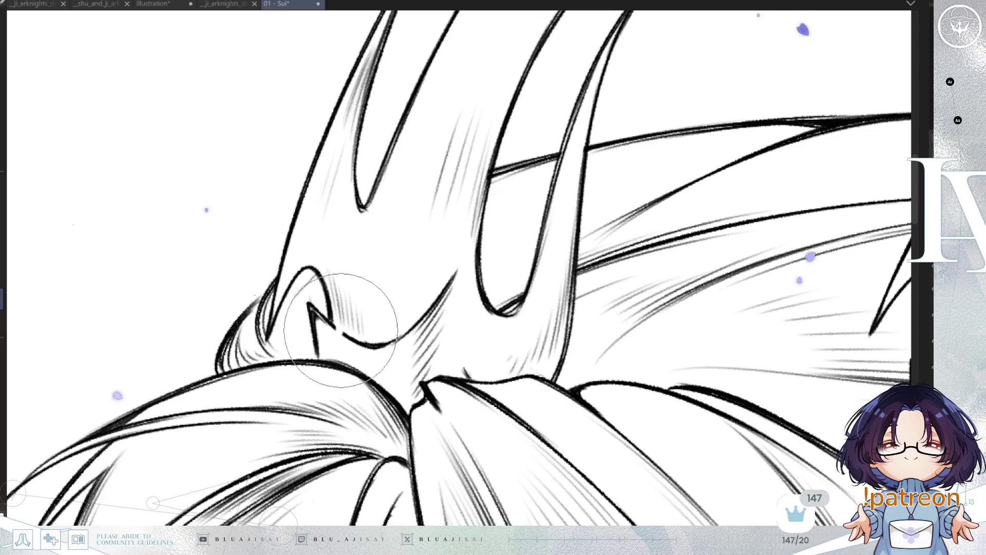
pyautogui.press('^')
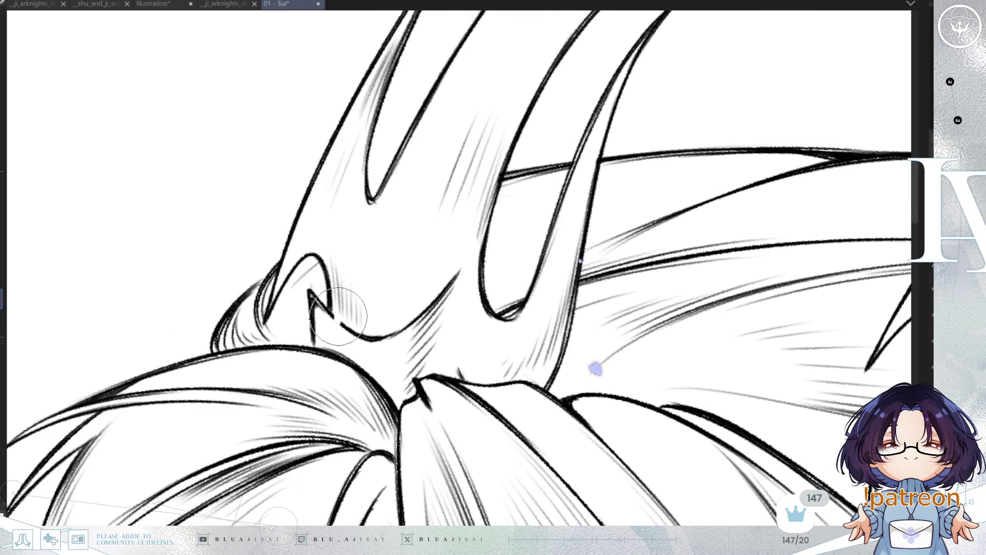
pyautogui.moveTo(408, 321); pyautogui.dragTo(451, 268)
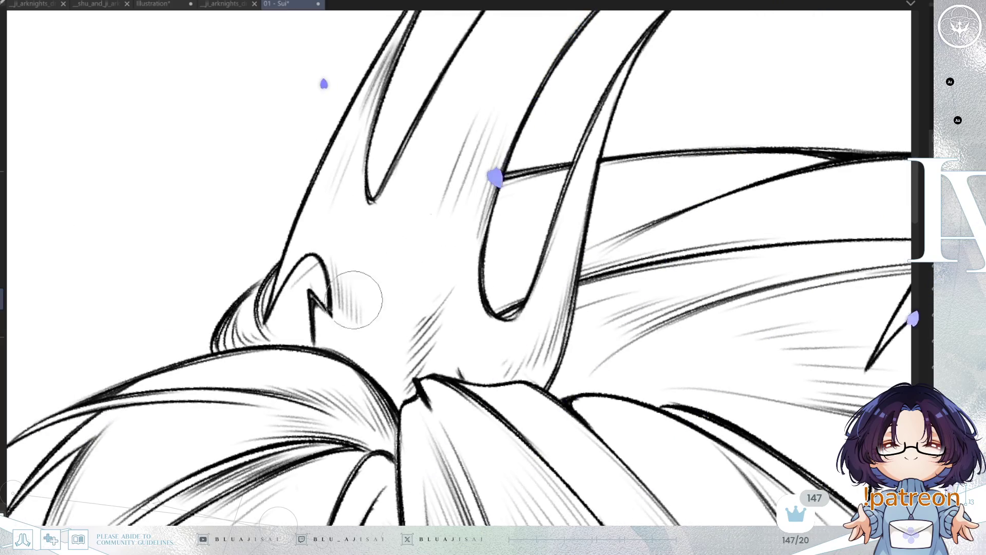
# Remove the line below the V tip, add a short stroke down from it, and zoom out
pyautogui.hotkey('ctrl', 'z')
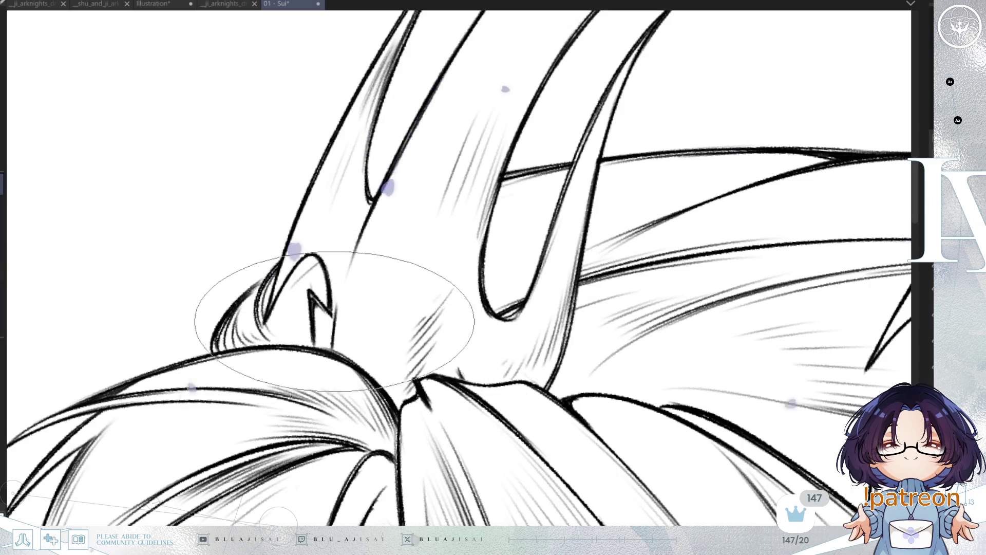
pyautogui.hotkey('ctrl', 'y')
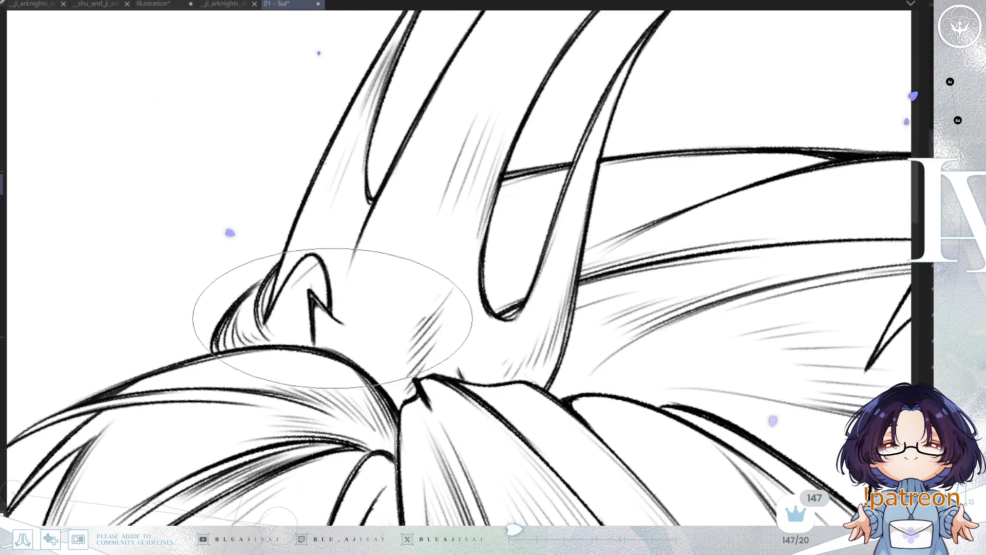
pyautogui.moveTo(333, 317); pyautogui.dragTo(343, 325)
pyautogui.press('h')
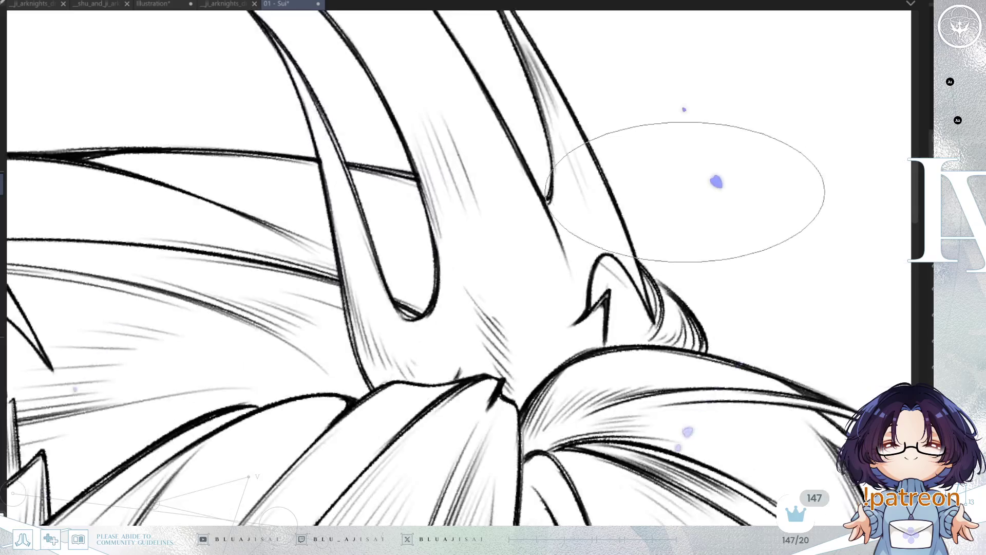
pyautogui.scroll(1, 714, 178)
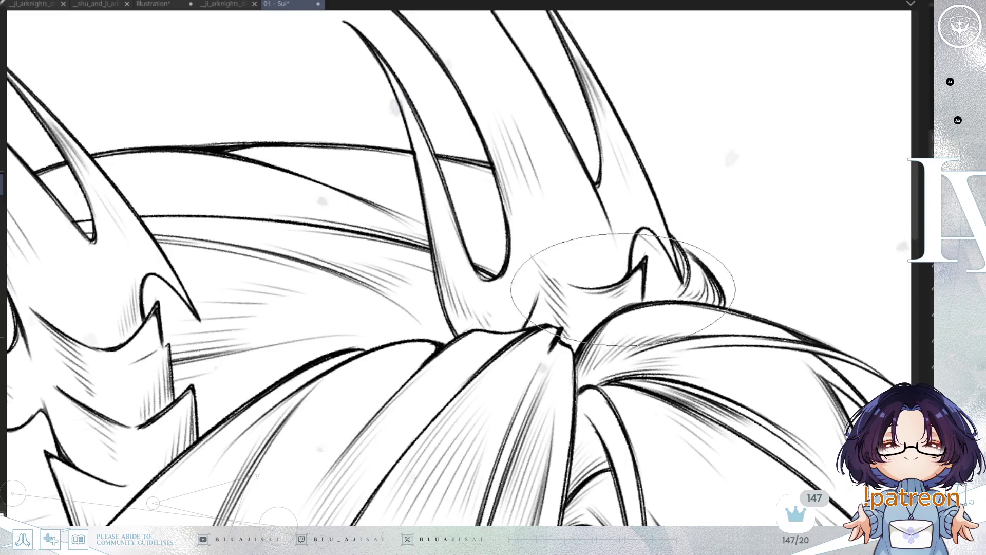
pyautogui.scroll(-2, 701, 211)
pyautogui.scroll(-4, 701, 211)
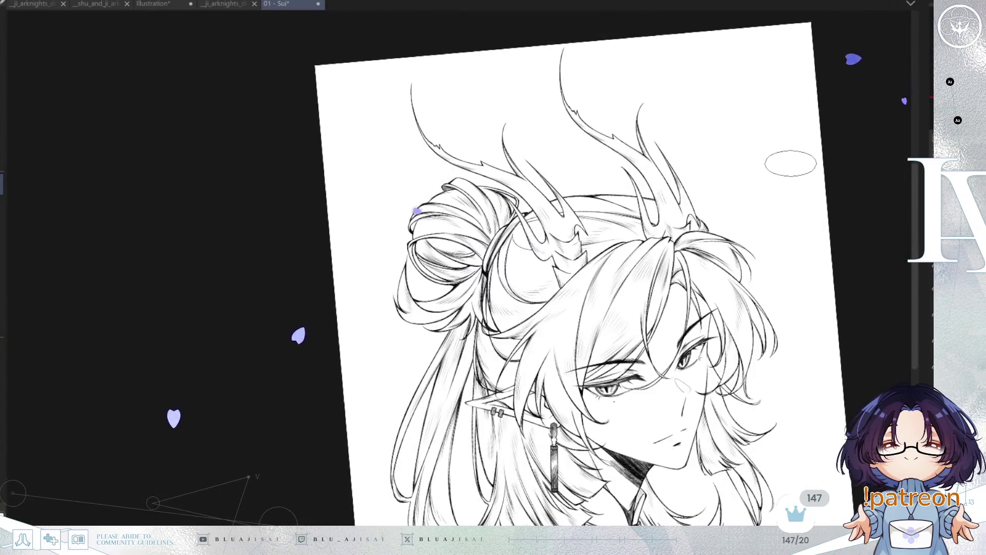
# Zoom in on the face, then pan down to inspect the collar and pendant lineart
pyautogui.scroll(-1, 896, 195)
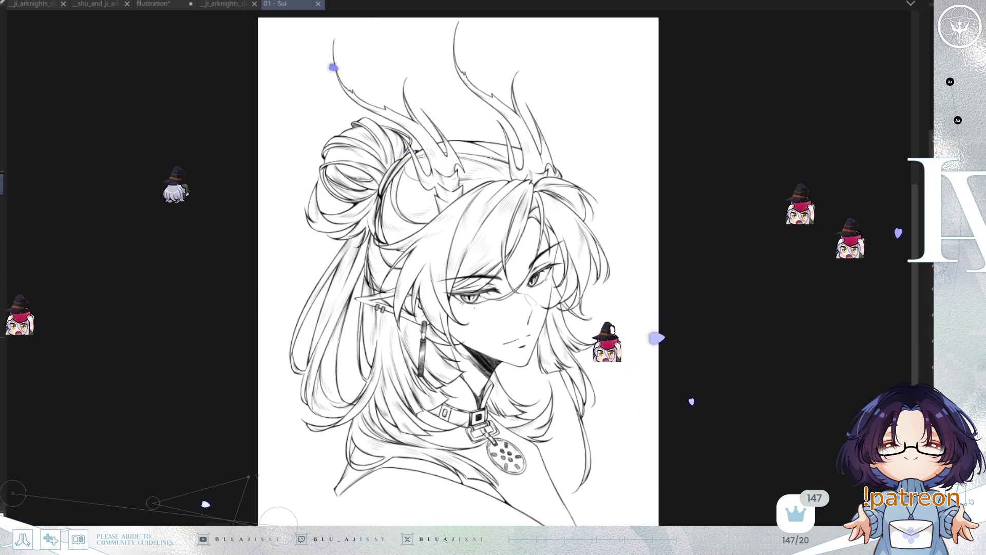
pyautogui.hotkey('ctrl', '+')
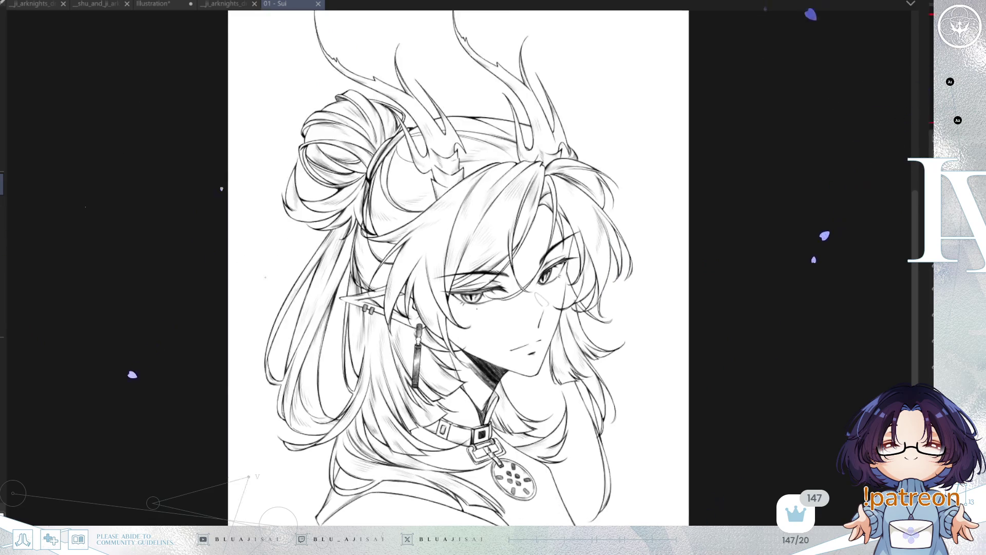
pyautogui.hotkey('ctrl', '+')
pyautogui.moveTo(776, 272); pyautogui.dragTo(775, 204)
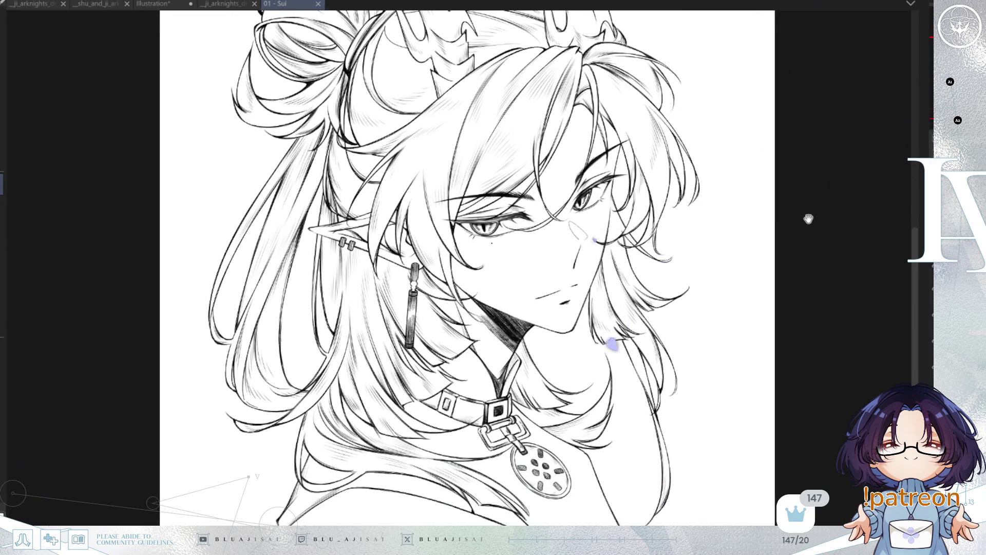
pyautogui.scroll(-3, 565, 305)
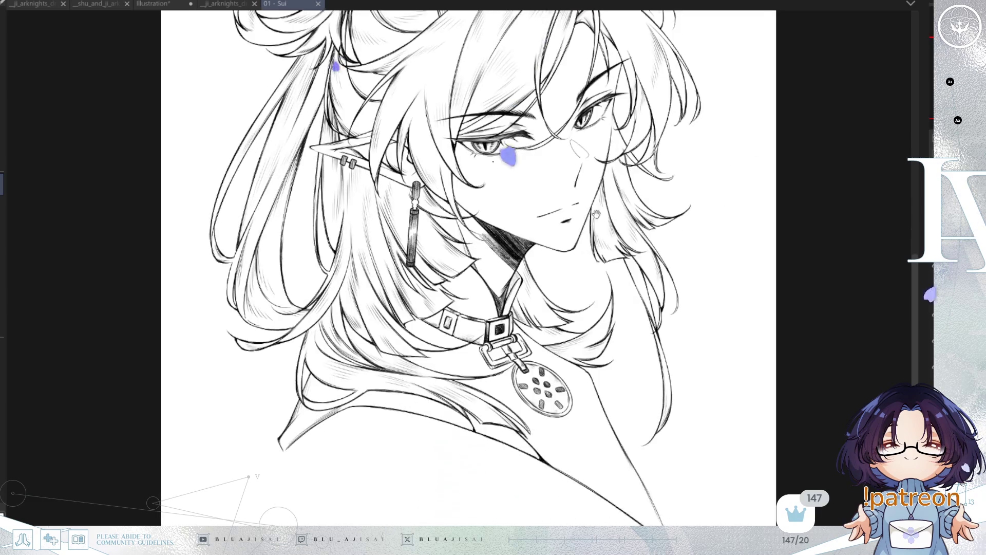
pyautogui.hotkey('ctrl', '+')
pyautogui.moveTo(576, 388); pyautogui.dragTo(591, 295)
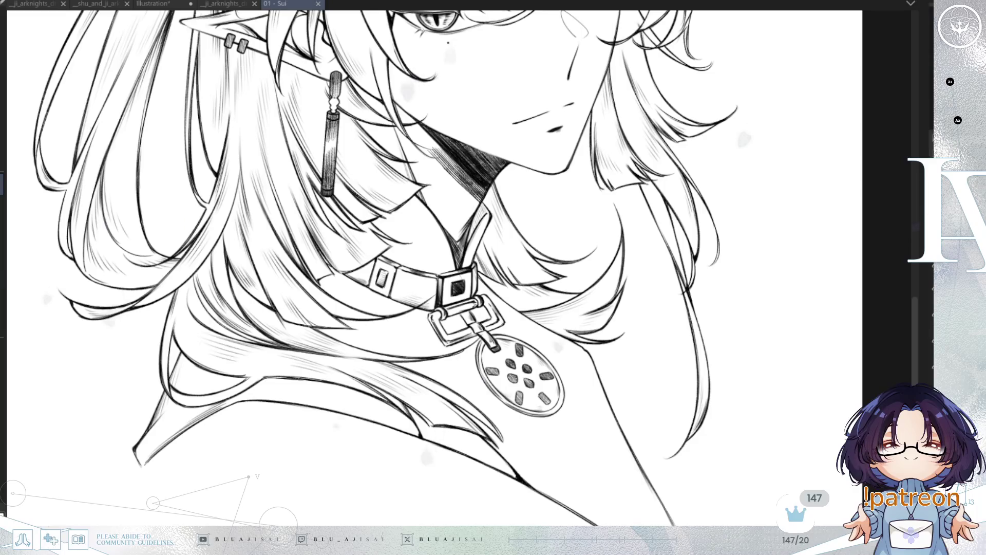
pyautogui.scroll(3, 442, 267)
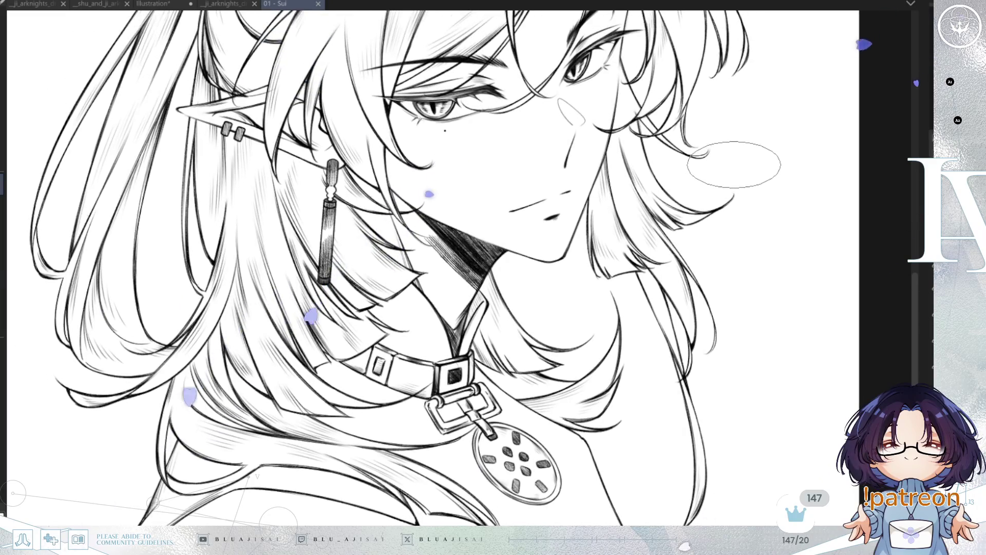
# Mirror the view to check the pendant and coat tip, then show the character reference alongside
pyautogui.press('h')
pyautogui.moveTo(739, 154); pyautogui.dragTo(566, 231)
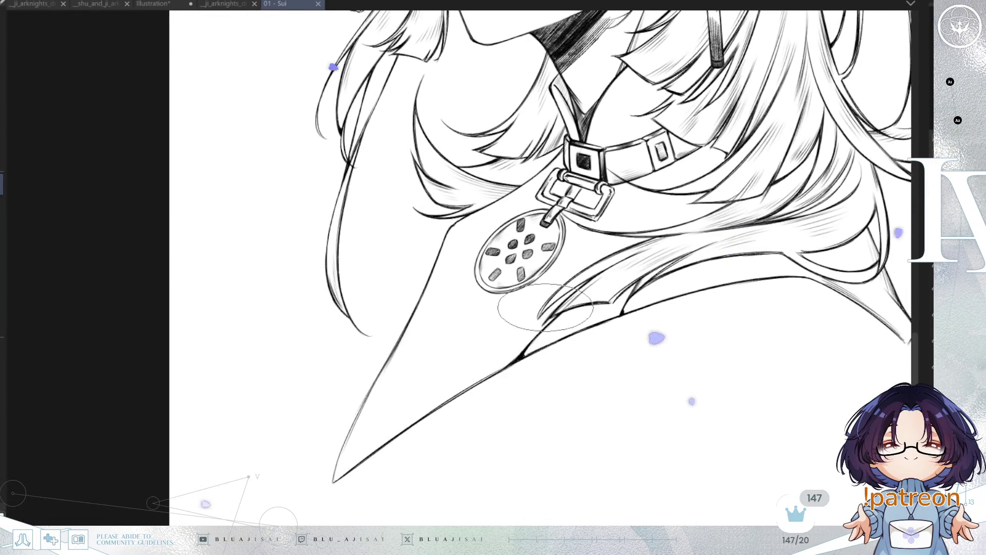
pyautogui.scroll(2, 475, 385)
pyautogui.scroll(-2, 476, 385)
pyautogui.scroll(2, 783, 260)
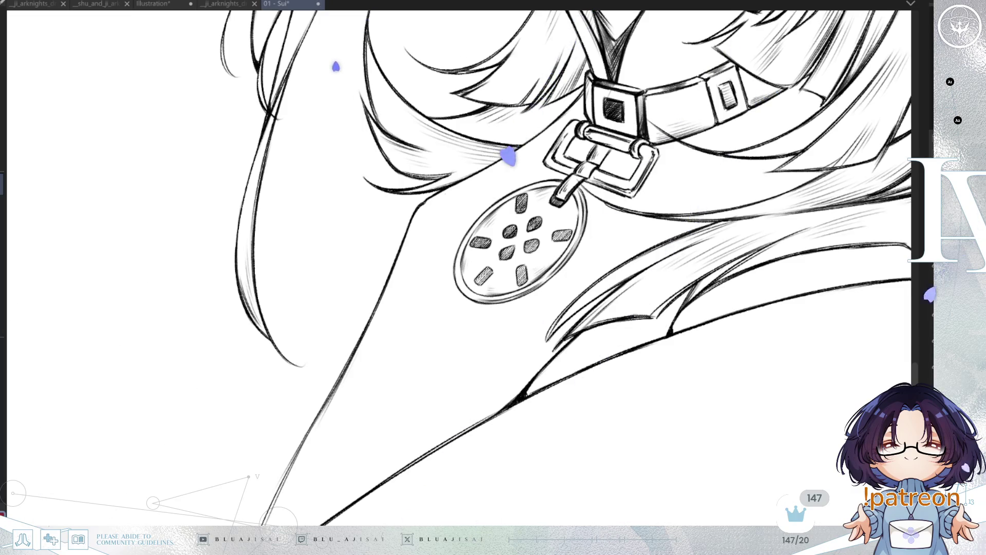
pyautogui.moveTo(534, 229); pyautogui.dragTo(539, 195)
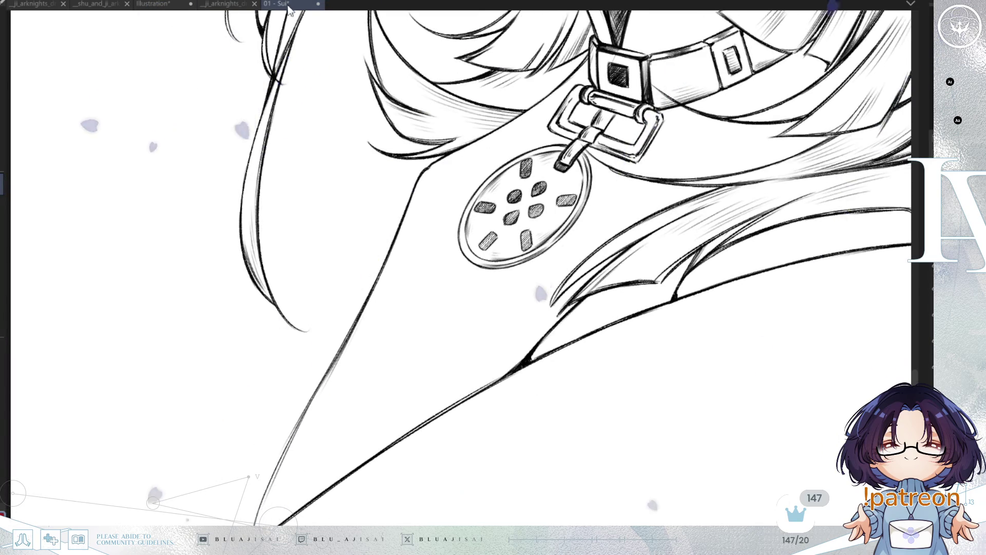
pyautogui.hotkey('ctrl', 'Tab')
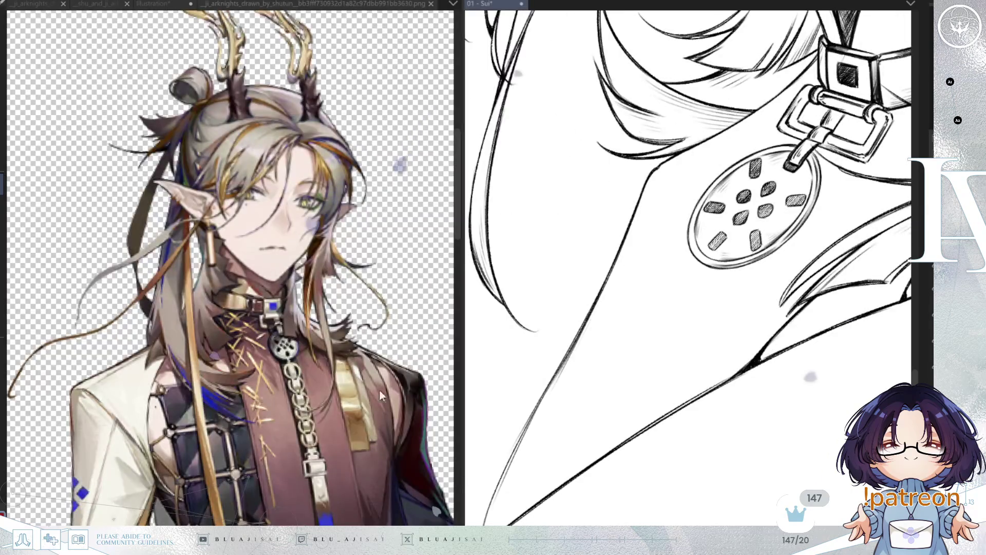
# Narrow the reference pane and mirror the reference image to match the drawing
pyautogui.scroll(-3, 231, 267)
pyautogui.moveTo(459, 280); pyautogui.dragTo(311, 280)
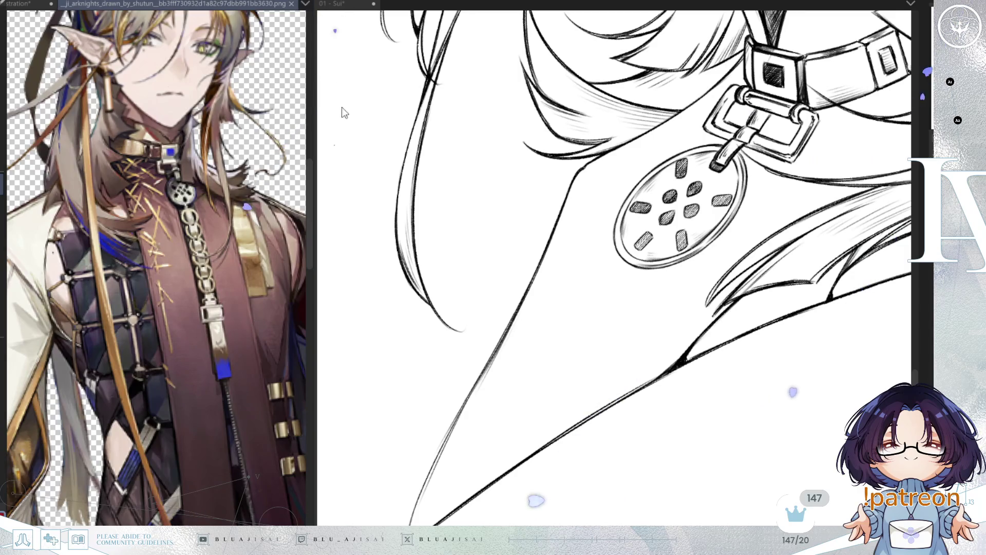
pyautogui.press('h')
pyautogui.scroll(5, 158, 329)
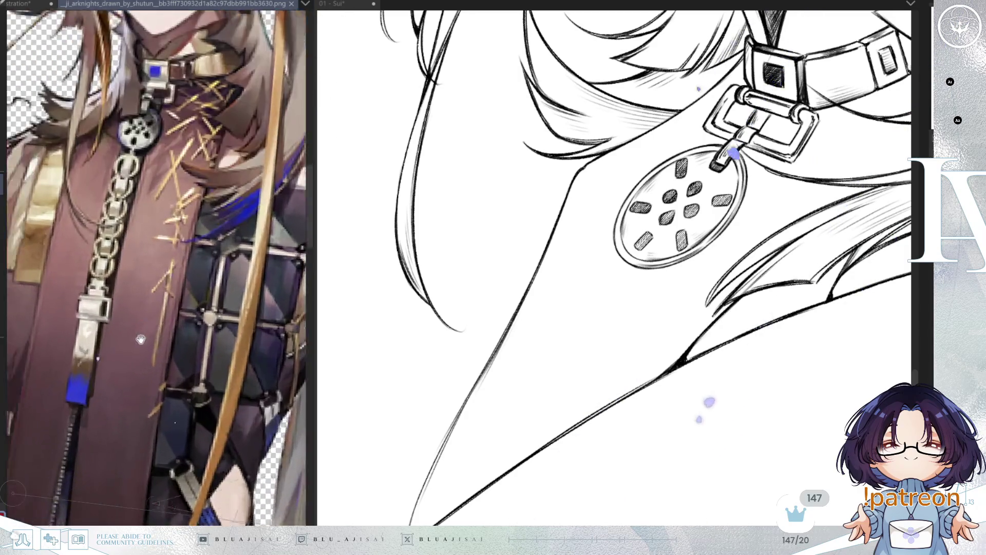
pyautogui.scroll(-2, 550, 436)
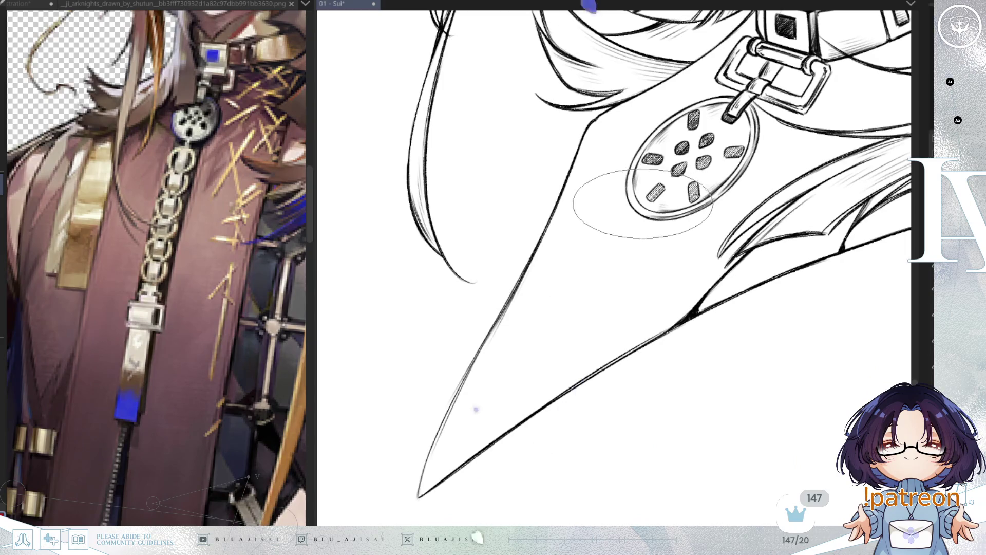
# Draw two parallel red guide lines from below the pendant to the coat tip
pyautogui.moveTo(630, 220); pyautogui.dragTo(533, 319)
pyautogui.moveTo(474, 393); pyautogui.dragTo(429, 478)
pyautogui.moveTo(638, 198)
pyautogui.mouseDown()
pyautogui.moveTo(462, 425)
pyautogui.moveTo(434, 478)
pyautogui.mouseUp()
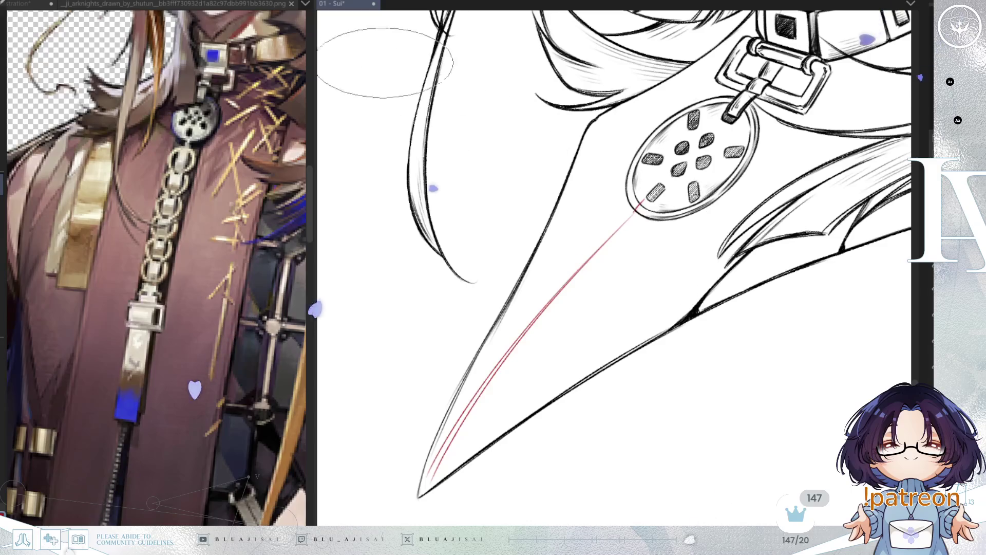
# Switch the reference to the chain close-up image and frame the medallion and chain
pyautogui.hotkey('ctrl', 'Tab')
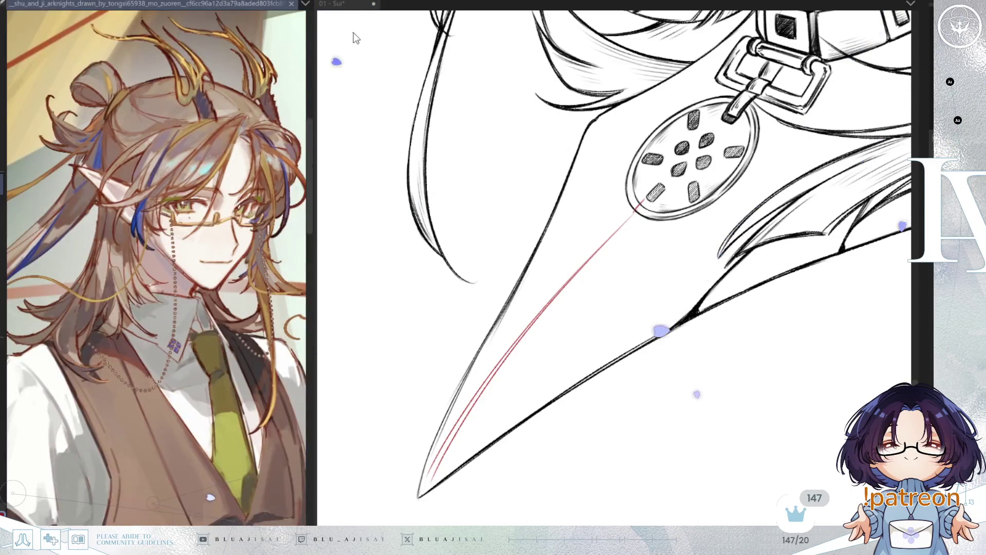
pyautogui.hotkey('ctrl', 'Tab')
pyautogui.moveTo(241, 488); pyautogui.dragTo(234, 277)
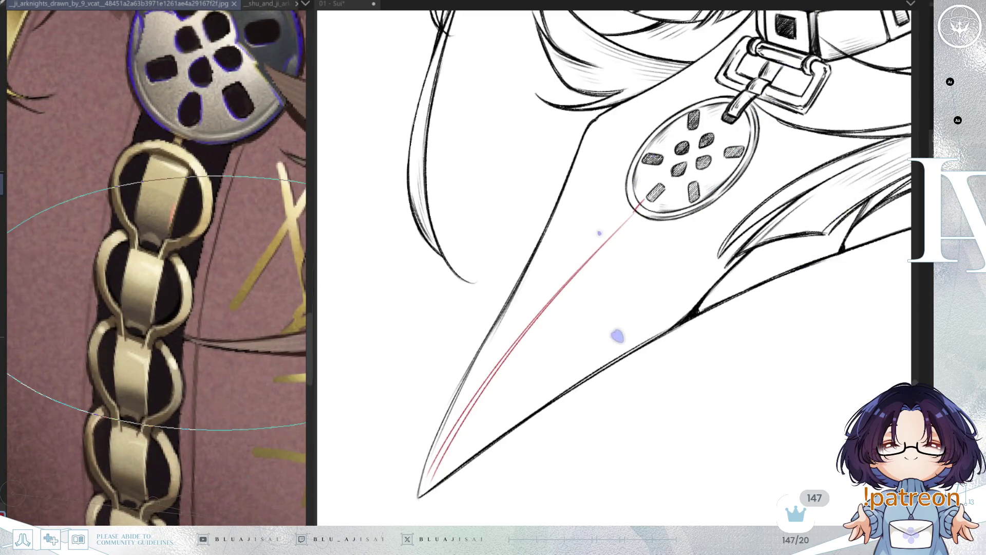
pyautogui.scroll(-5, 218, 371)
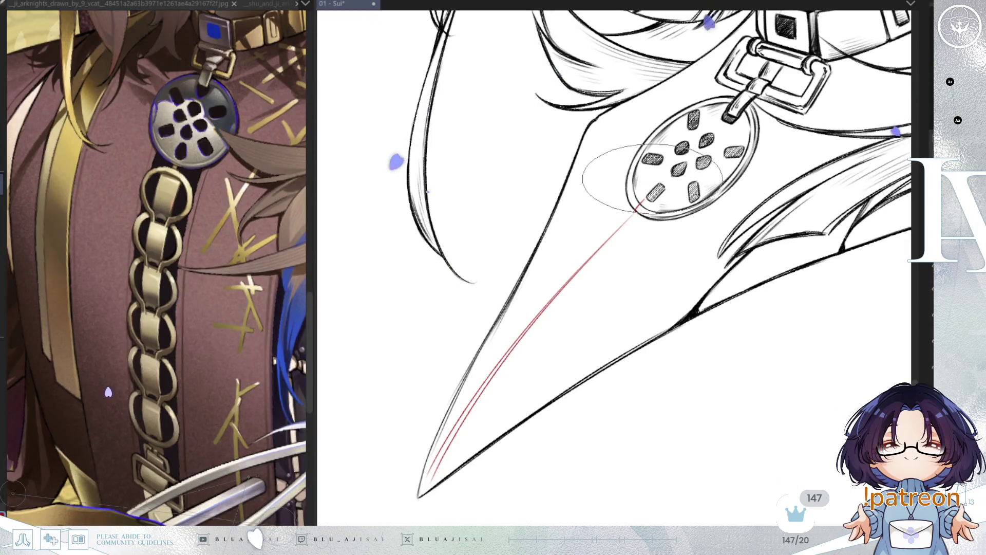
pyautogui.scroll(2, 639, 189)
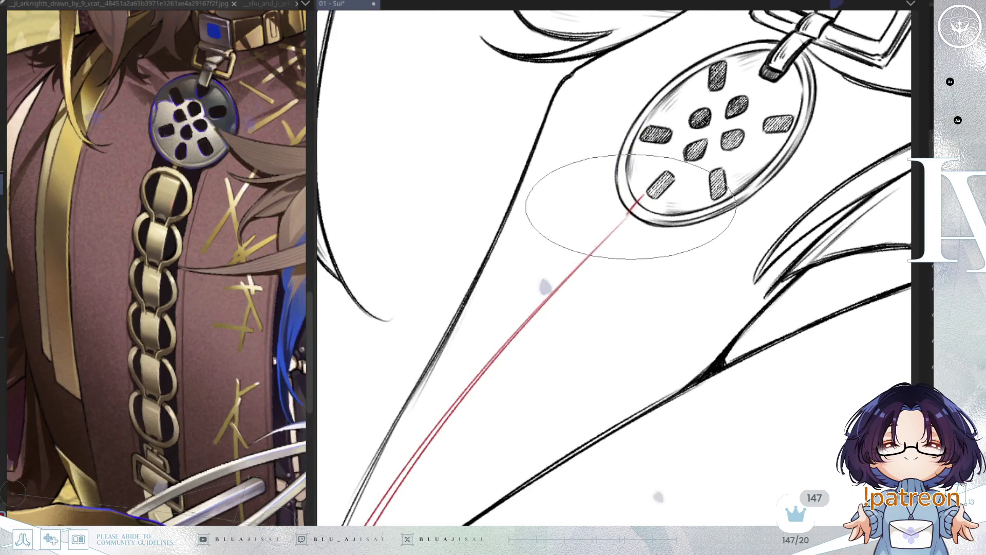
# Sketch a small red link under the pendant and parallel strap lines, undoing the extra strokes
pyautogui.moveTo(627, 216); pyautogui.dragTo(616, 220)
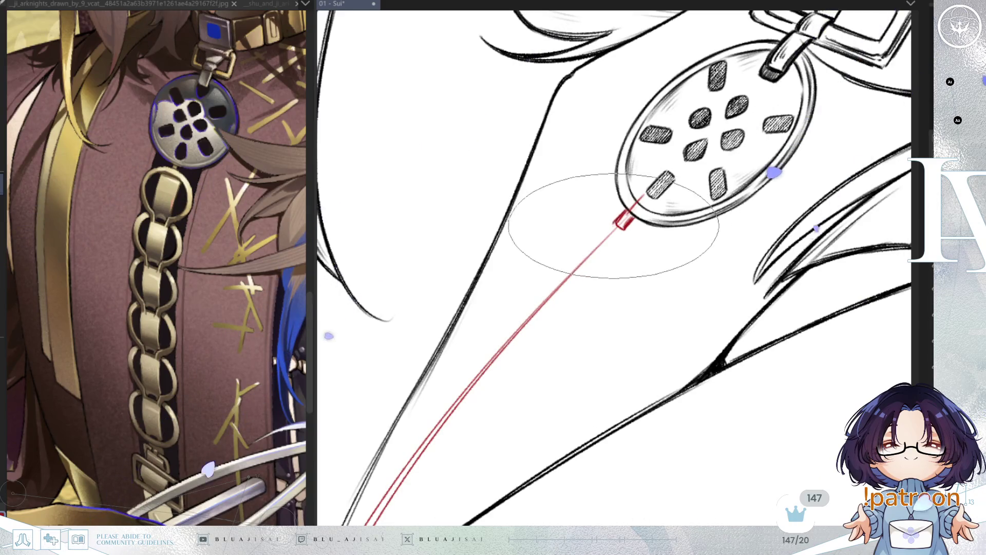
pyautogui.scroll(-3, 627, 227)
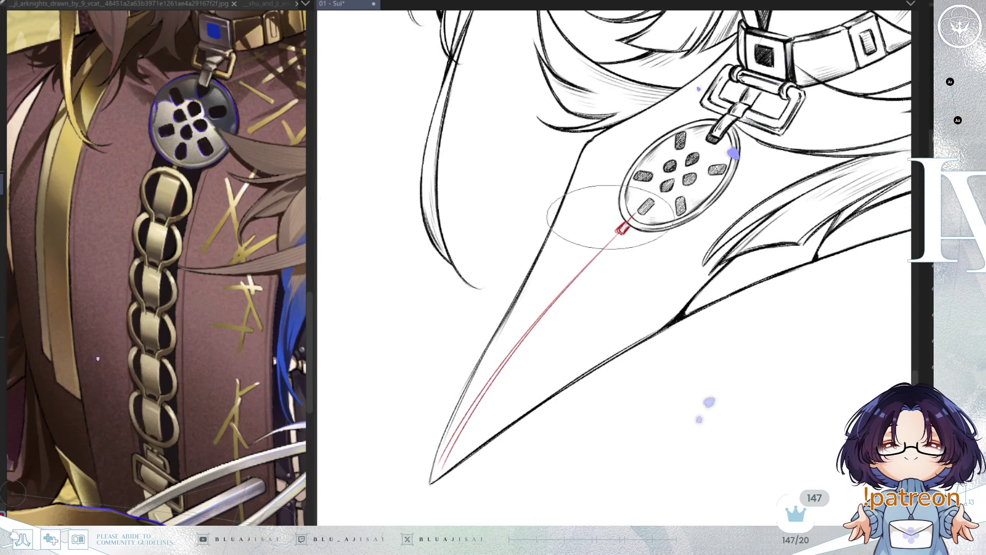
pyautogui.moveTo(608, 241); pyautogui.dragTo(451, 440)
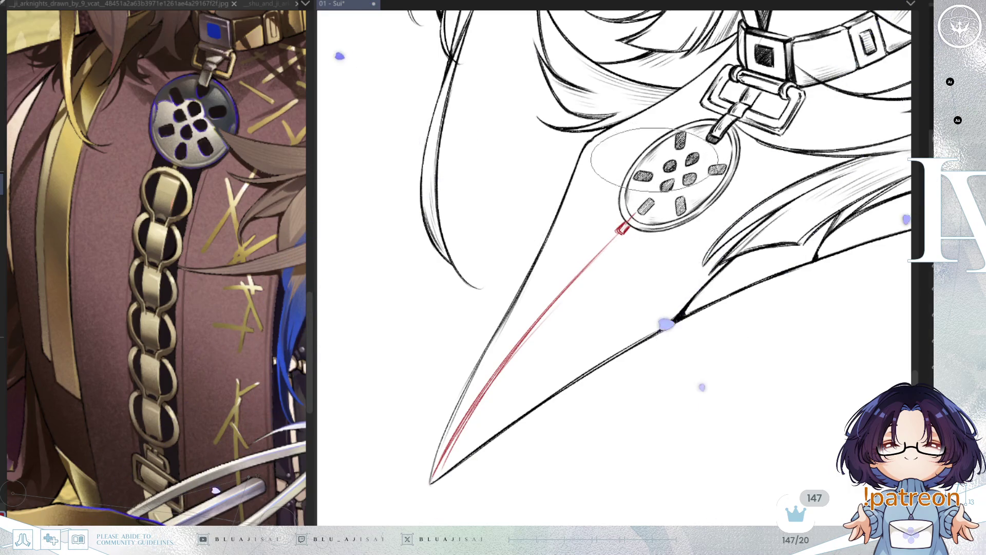
pyautogui.moveTo(624, 198); pyautogui.dragTo(531, 292)
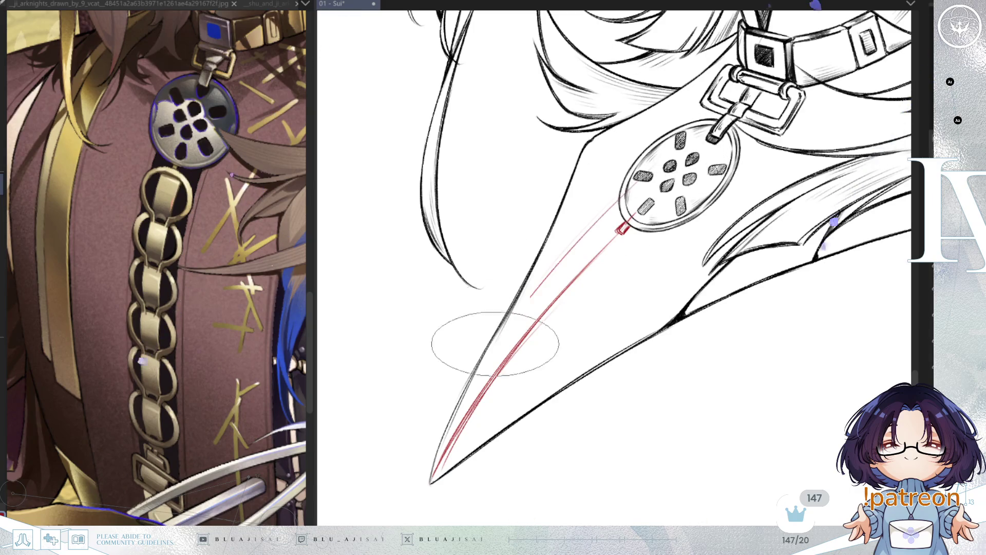
pyautogui.moveTo(662, 232); pyautogui.dragTo(504, 414)
pyautogui.moveTo(662, 205); pyautogui.dragTo(462, 452)
pyautogui.moveTo(565, 339); pyautogui.dragTo(488, 450)
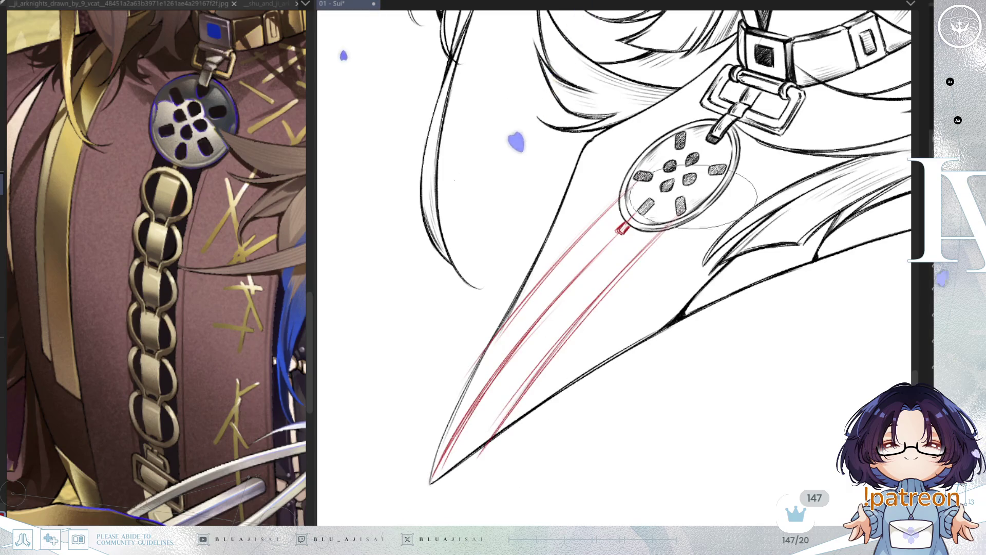
pyautogui.hotkey('ctrl', 'z')
pyautogui.hotkey('ctrl', 'z')
pyautogui.hotkey('ctrl', 'z')
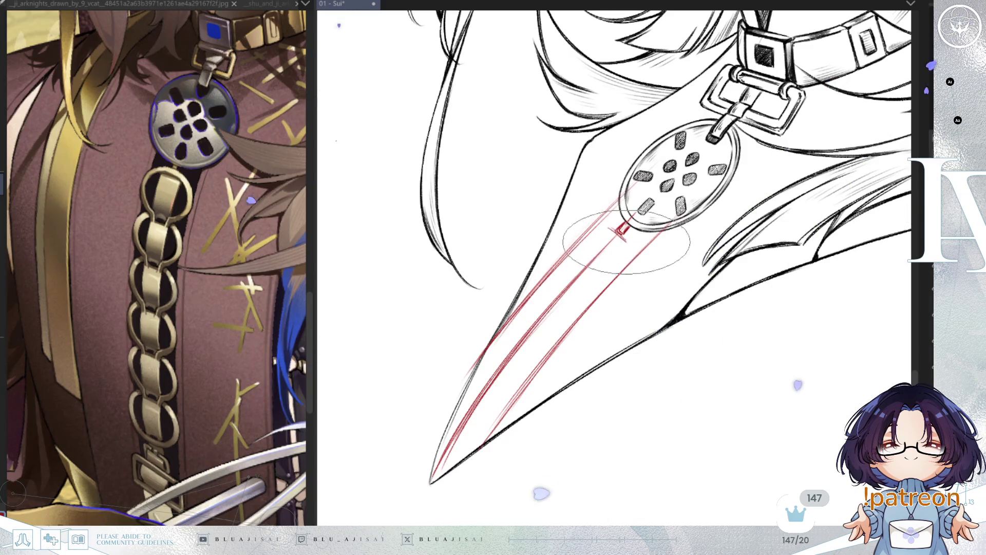
# Redraw red strap lines down to the coat tip, then lighten them with a larger eraser
pyautogui.moveTo(608, 218); pyautogui.dragTo(457, 397)
pyautogui.moveTo(625, 241)
pyautogui.mouseDown()
pyautogui.moveTo(434, 470)
pyautogui.moveTo(405, 447)
pyautogui.mouseUp()
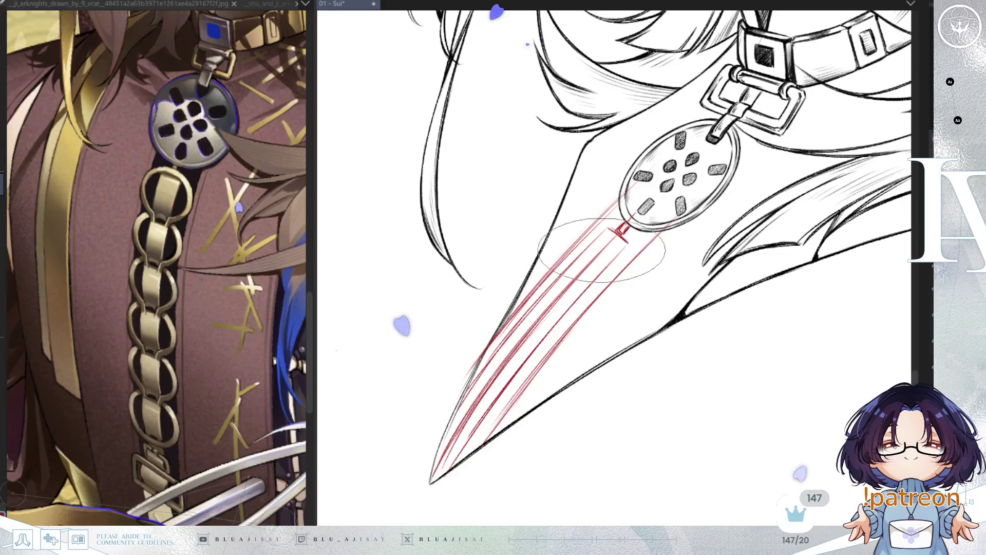
pyautogui.press(']')
pyautogui.press(']')
pyautogui.press(']')
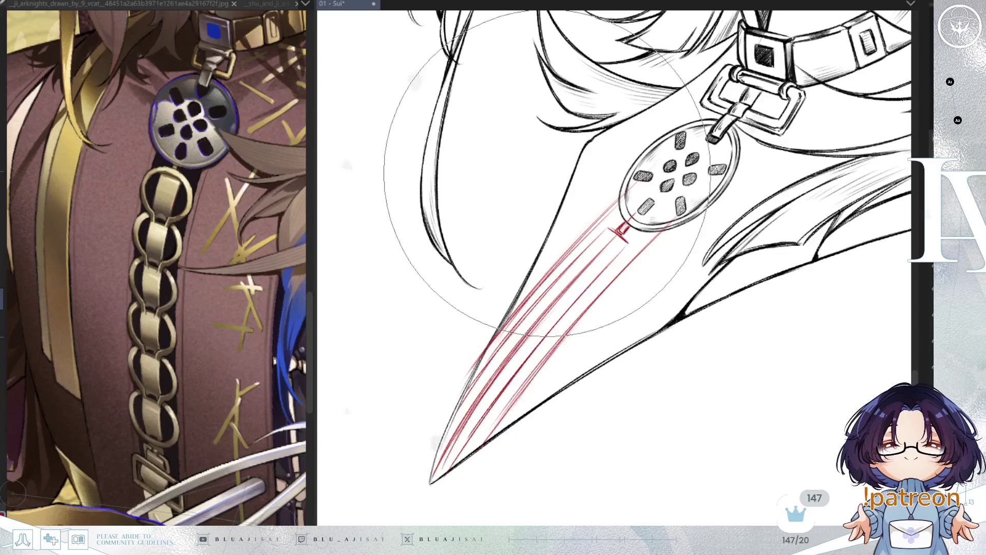
pyautogui.press('[')
pyautogui.press('[')
pyautogui.press('[')
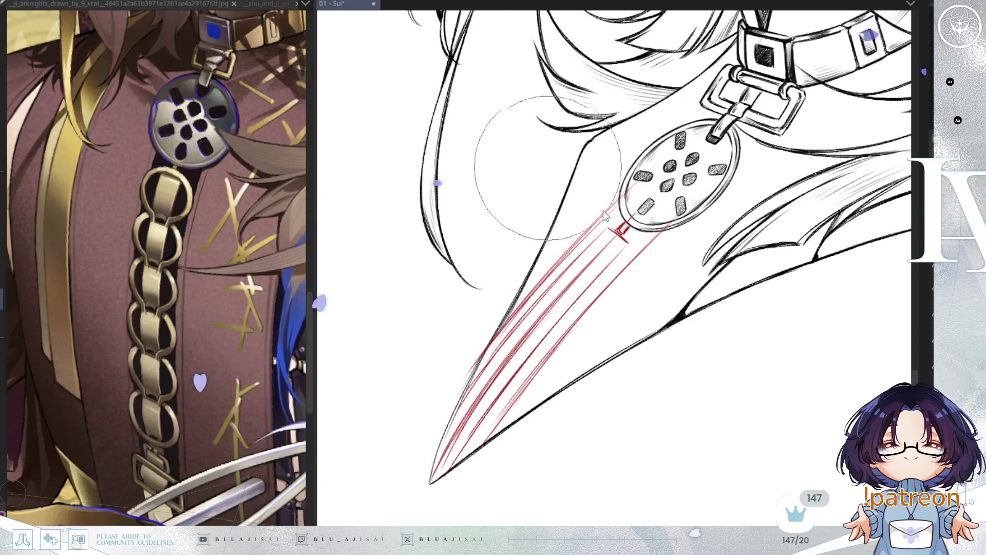
pyautogui.moveTo(574, 278)
pyautogui.mouseDown()
pyautogui.moveTo(493, 370)
pyautogui.moveTo(424, 479)
pyautogui.moveTo(432, 486)
pyautogui.mouseUp()
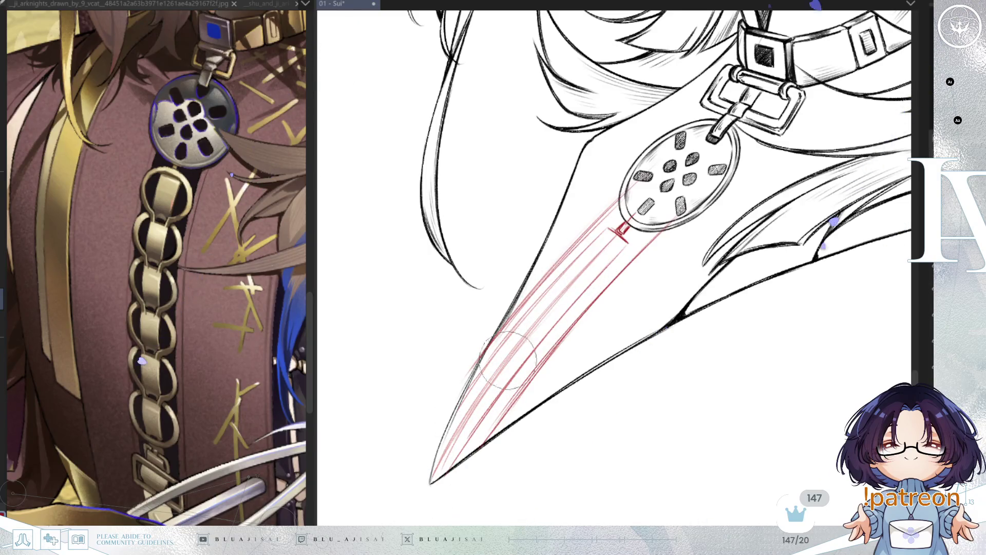
pyautogui.moveTo(526, 329)
pyautogui.mouseDown()
pyautogui.moveTo(630, 215)
pyautogui.moveTo(560, 276)
pyautogui.mouseUp()
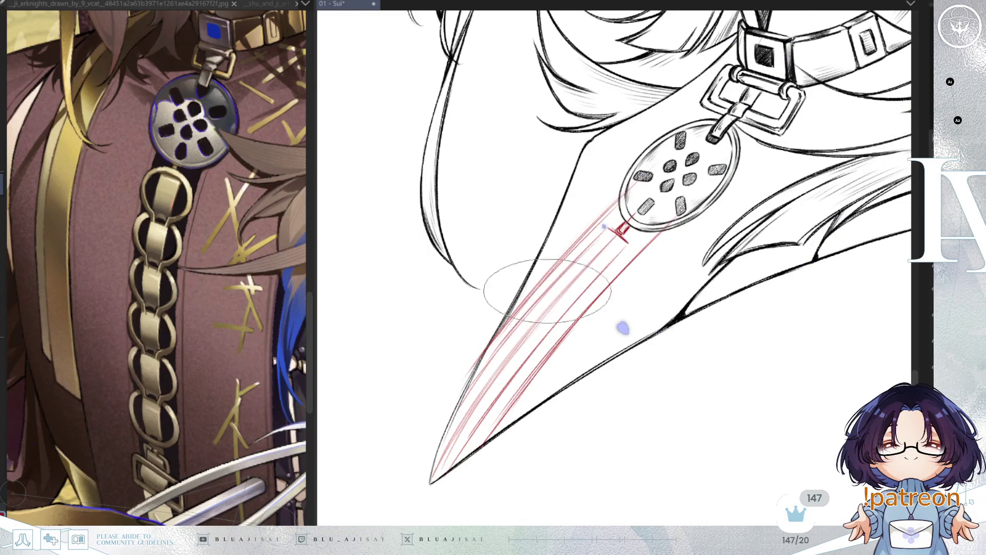
pyautogui.moveTo(620, 247)
pyautogui.mouseDown()
pyautogui.moveTo(469, 434)
pyautogui.moveTo(595, 304)
pyautogui.moveTo(610, 275)
pyautogui.moveTo(579, 253)
pyautogui.mouseUp()
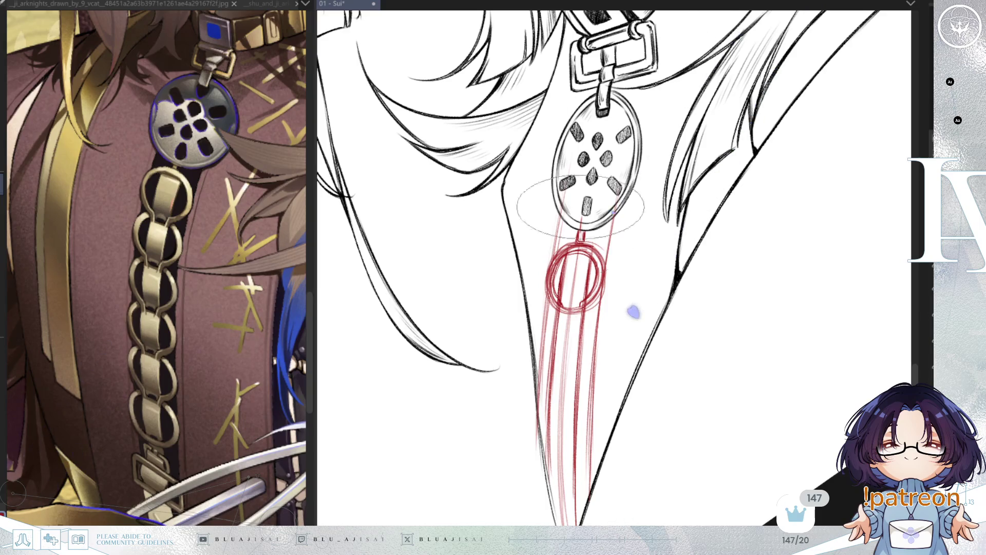
# Zoom in on the pendant and lasso-select the red chain ring below it
pyautogui.moveTo(425, 479); pyautogui.dragTo(425, 496)
pyautogui.moveTo(559, 303)
pyautogui.mouseDown()
pyautogui.moveTo(584, 314)
pyautogui.moveTo(618, 288)
pyautogui.moveTo(565, 249)
pyautogui.moveTo(533, 286)
pyautogui.moveTo(568, 243)
pyautogui.moveTo(564, 232)
pyautogui.moveTo(480, 190)
pyautogui.mouseUp()
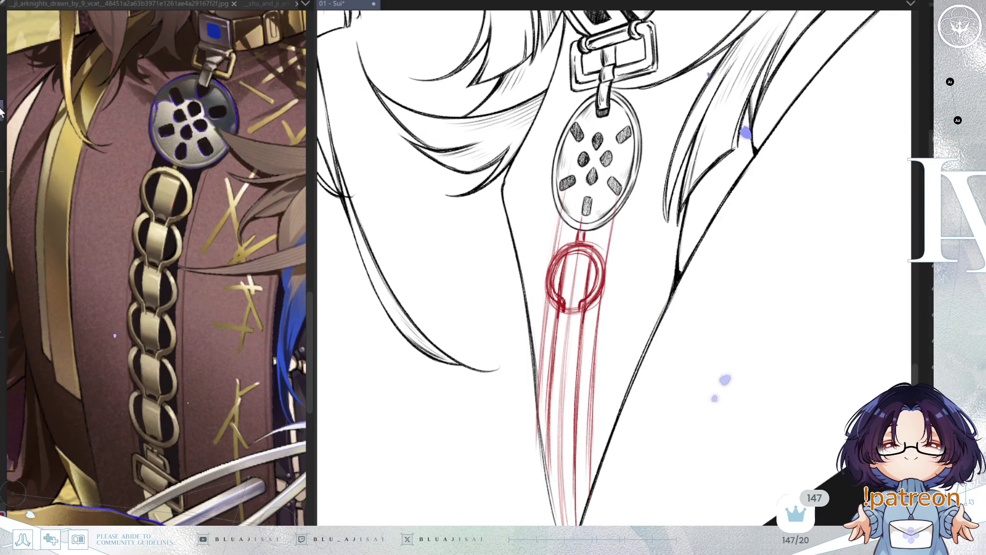
pyautogui.scroll(2, 654, 153)
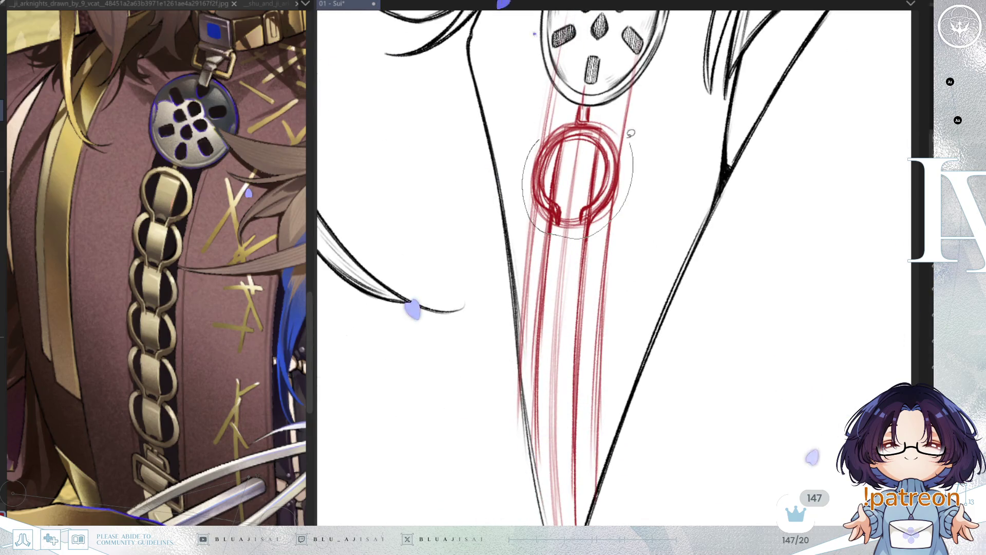
pyautogui.moveTo(632, 137); pyautogui.dragTo(629, 132)
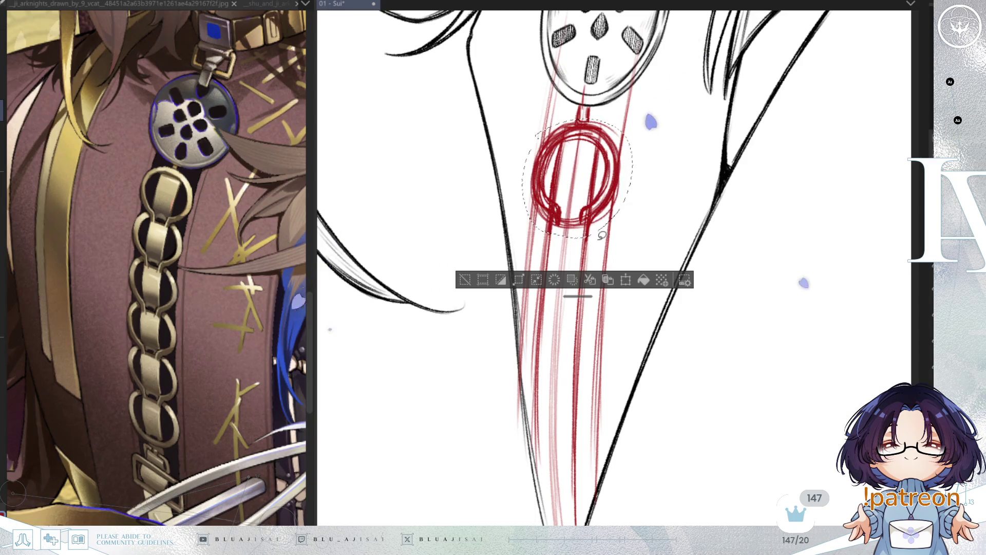
# Duplicate the ring, move it just below the original and tilt it along the strap
pyautogui.hotkey('ctrl', 't')
pyautogui.moveTo(614, 177); pyautogui.dragTo(600, 275)
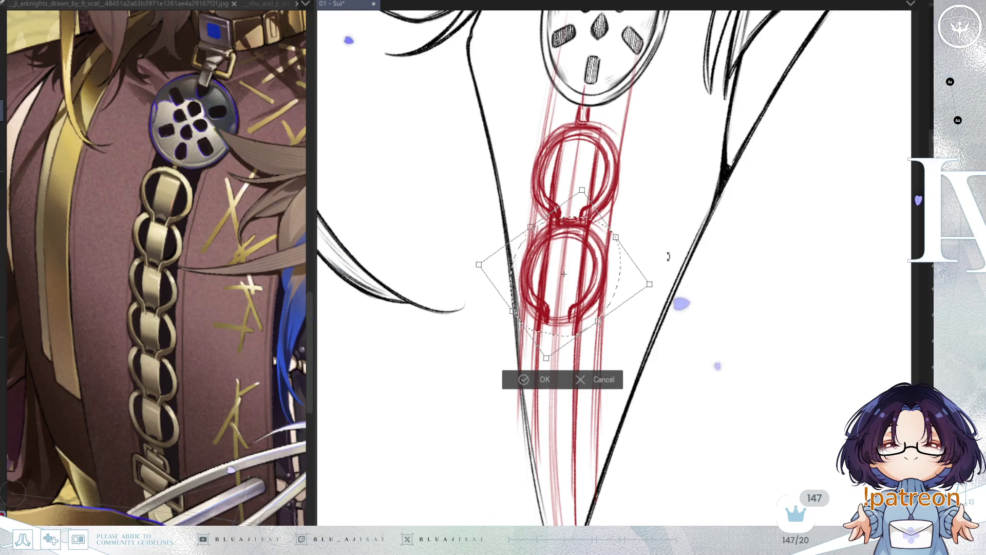
pyautogui.moveTo(668, 256); pyautogui.dragTo(668, 254)
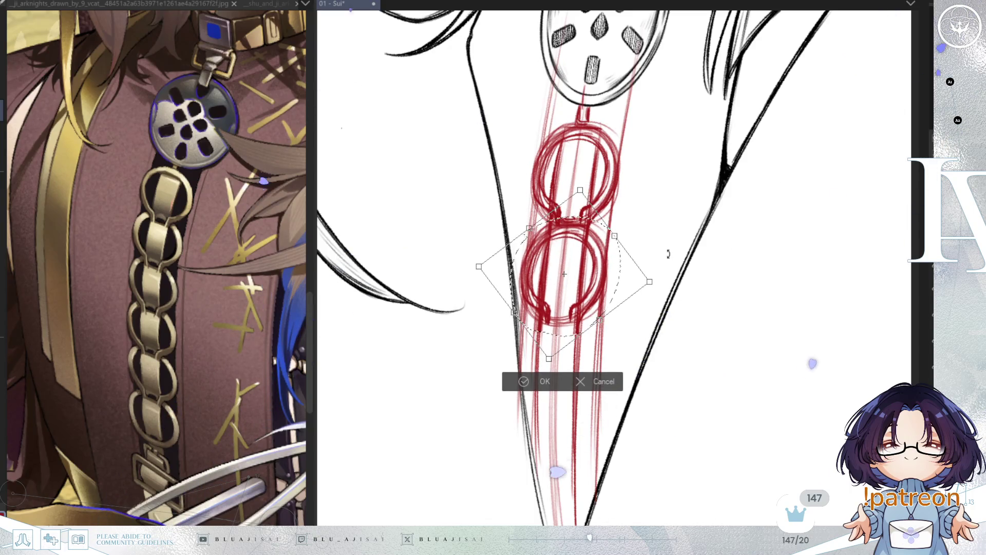
pyautogui.click(524, 382)
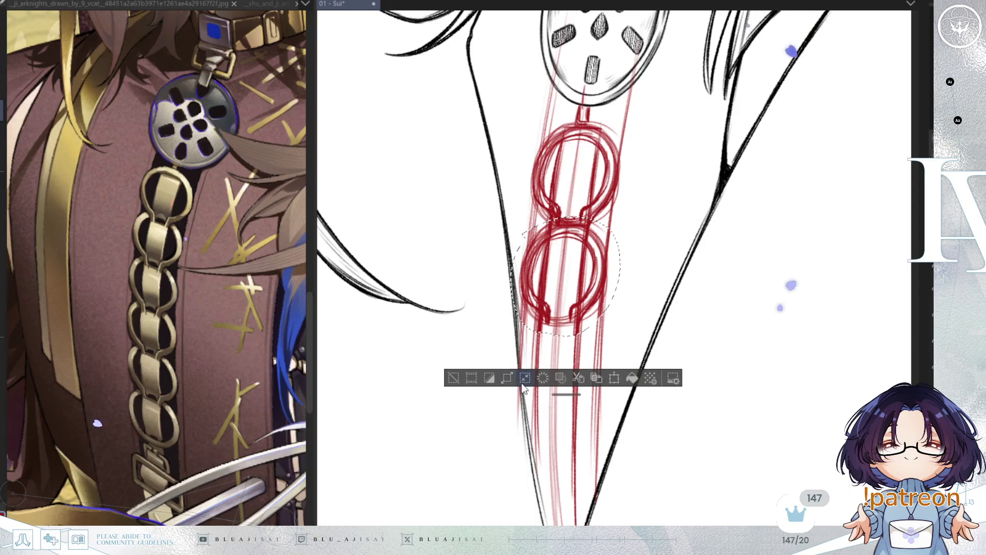
# Place a rotated, reshaped ring copy below the lowest ring as the third link
pyautogui.click(457, 378)
pyautogui.moveTo(528, 118); pyautogui.dragTo(624, 232)
pyautogui.hotkey('ctrl', 't')
pyautogui.moveTo(606, 176)
pyautogui.mouseDown()
pyautogui.moveTo(573, 382)
pyautogui.moveTo(589, 355)
pyautogui.moveTo(576, 383)
pyautogui.mouseUp()
pyautogui.moveTo(641, 360); pyautogui.dragTo(637, 350)
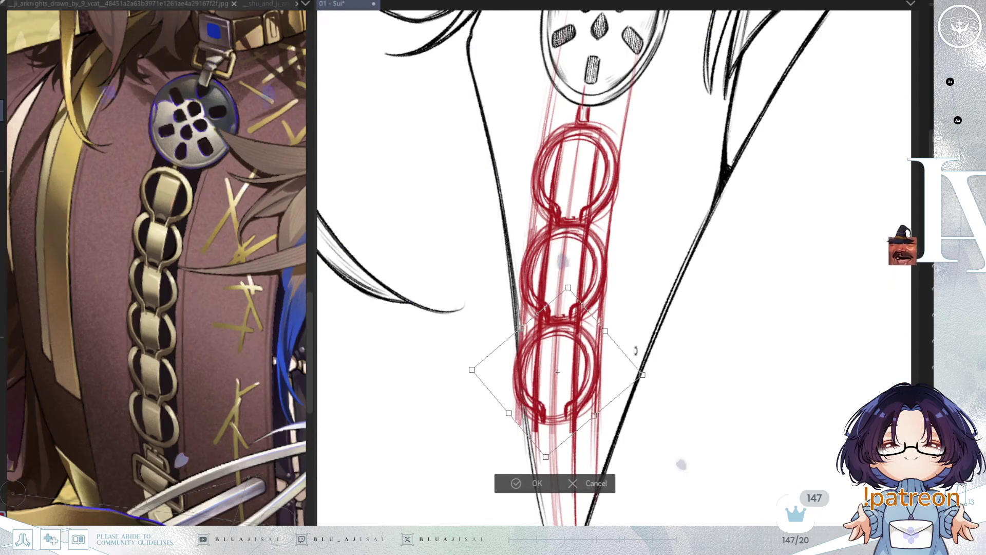
pyautogui.moveTo(545, 457); pyautogui.dragTo(548, 458)
pyautogui.moveTo(472, 369); pyautogui.dragTo(473, 369)
pyautogui.moveTo(568, 287); pyautogui.dragTo(569, 289)
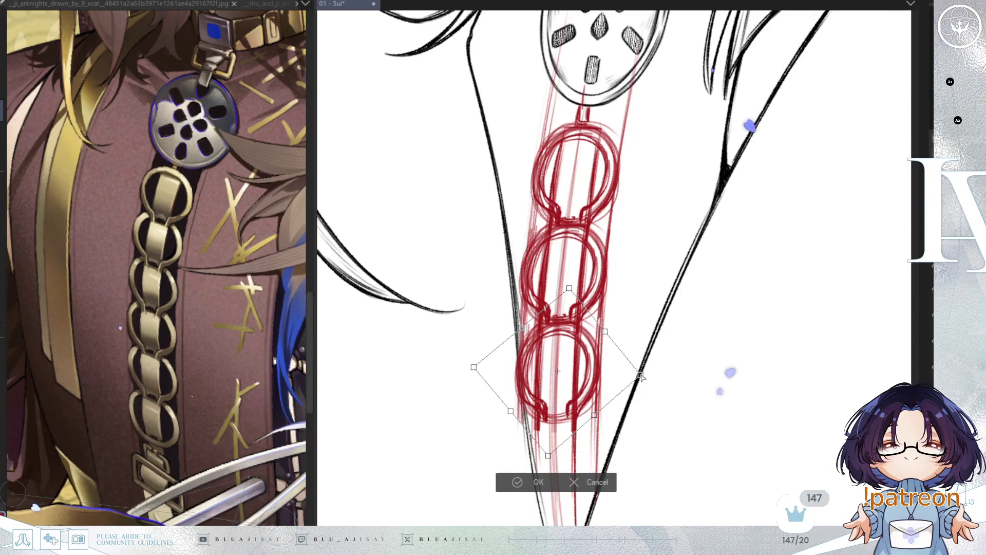
pyautogui.click(517, 487)
# Paste another ring copy and move it toward the blade tip below the third link
pyautogui.moveTo(616, 427); pyautogui.dragTo(602, 308)
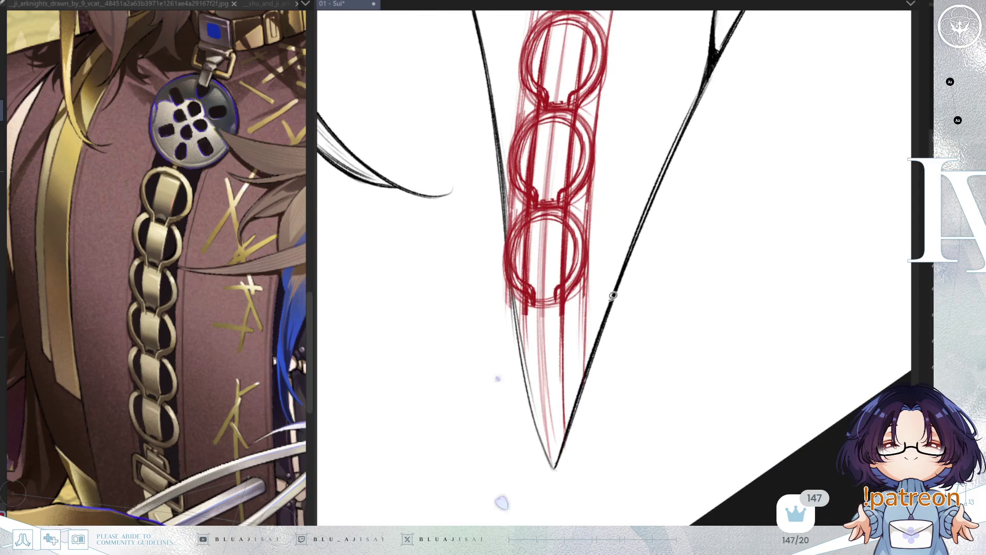
pyautogui.hotkey('ctrl', 'v')
pyautogui.hotkey('ctrl', 't')
pyautogui.moveTo(560, 82)
pyautogui.mouseDown()
pyautogui.moveTo(551, 391)
pyautogui.moveTo(558, 349)
pyautogui.mouseUp()
pyautogui.moveTo(640, 309); pyautogui.dragTo(632, 288)
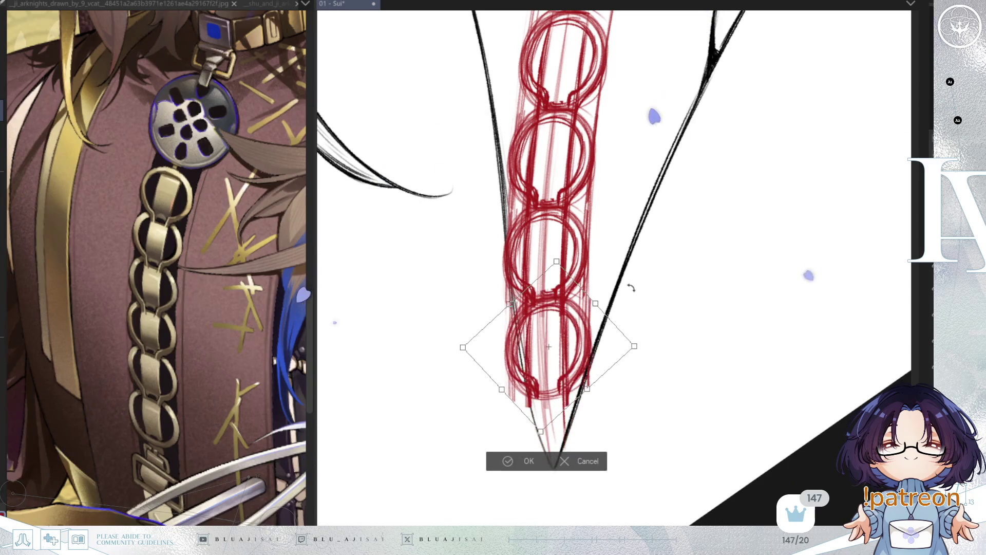
pyautogui.moveTo(570, 353); pyautogui.dragTo(590, 355)
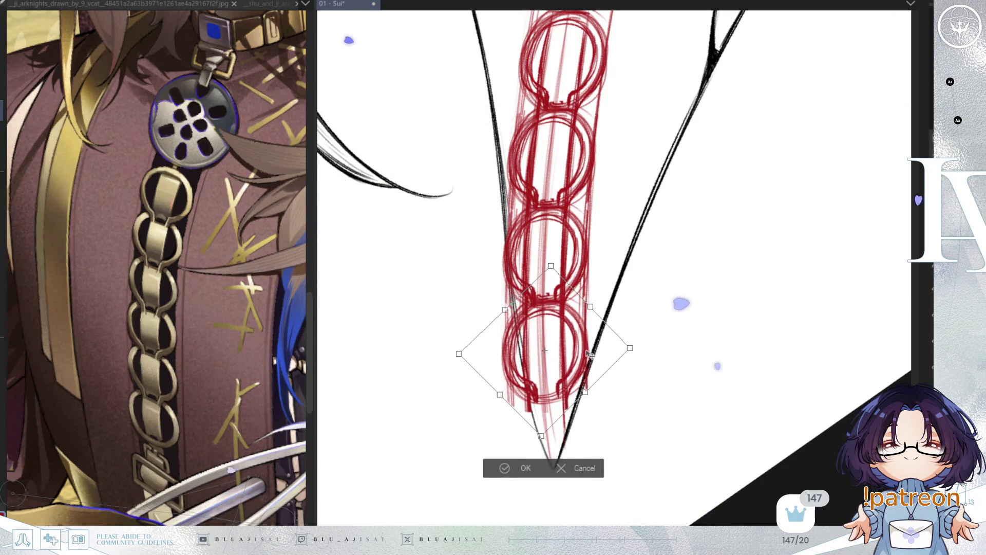
# Skew and reshape the fourth ring to fit the strap, then confirm it
pyautogui.moveTo(543, 438); pyautogui.dragTo(545, 438)
pyautogui.moveTo(630, 348); pyautogui.dragTo(627, 355)
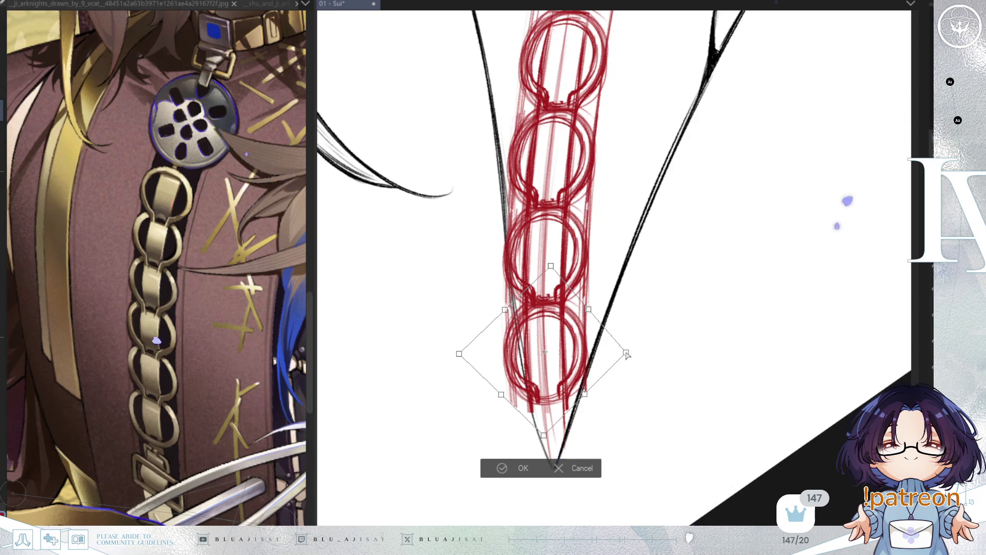
pyautogui.moveTo(543, 435); pyautogui.dragTo(543, 430)
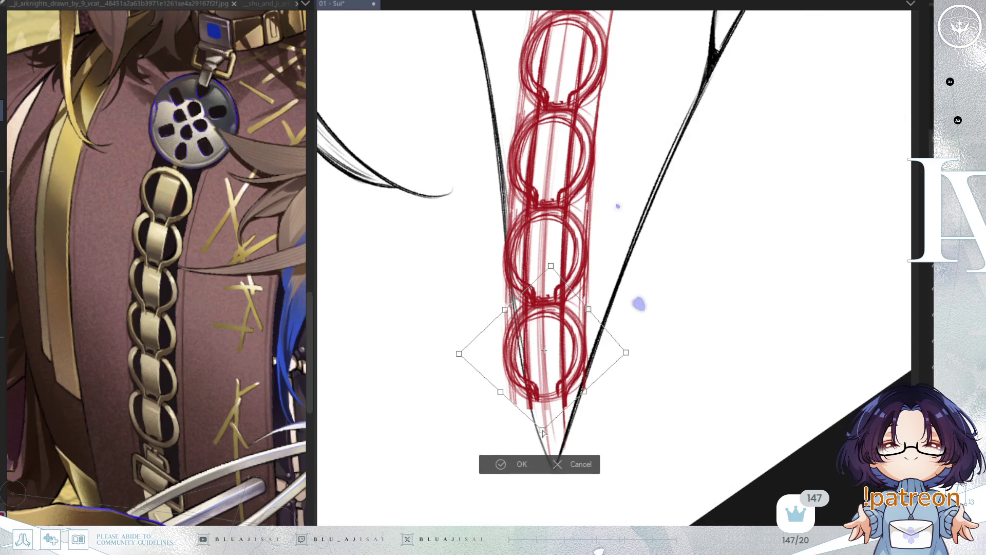
pyautogui.moveTo(590, 311); pyautogui.dragTo(588, 309)
pyautogui.moveTo(505, 398); pyautogui.dragTo(501, 394)
pyautogui.moveTo(625, 353); pyautogui.dragTo(622, 358)
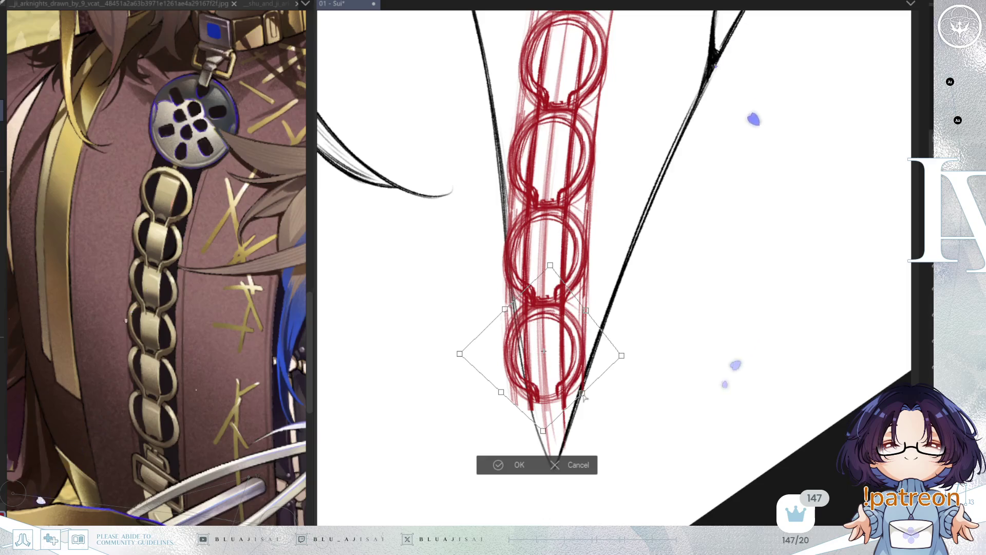
pyautogui.moveTo(623, 356); pyautogui.dragTo(626, 354)
pyautogui.moveTo(500, 395); pyautogui.dragTo(500, 392)
pyautogui.moveTo(585, 394); pyautogui.dragTo(583, 393)
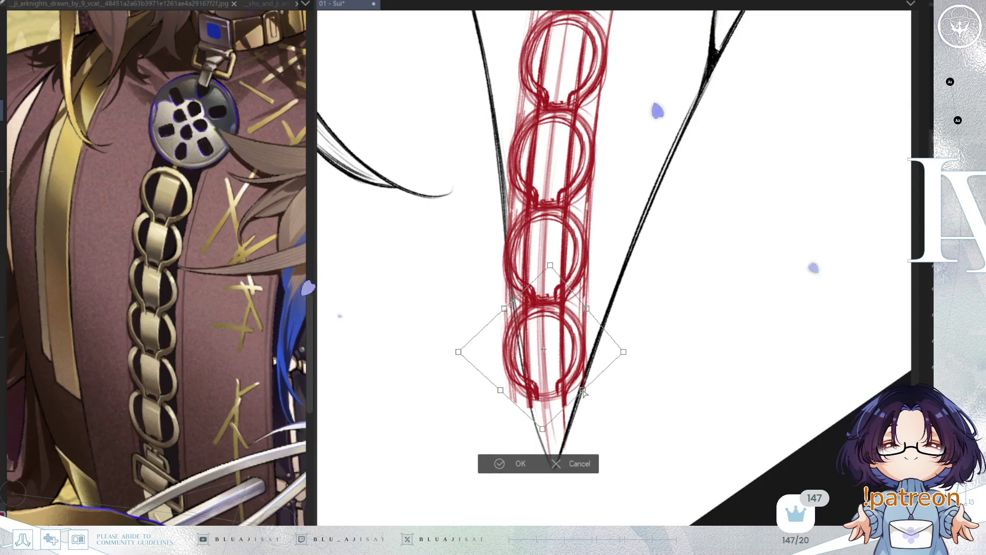
pyautogui.moveTo(501, 393); pyautogui.dragTo(502, 394)
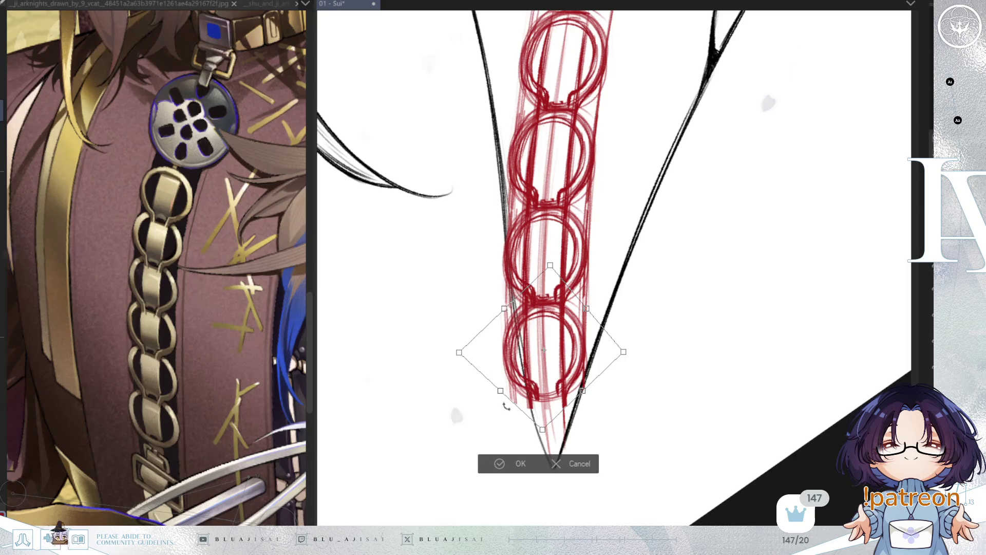
pyautogui.click(488, 464)
# Copy the top ring and fit a smaller fifth link under the last one
pyautogui.scroll(-3, 672, 216)
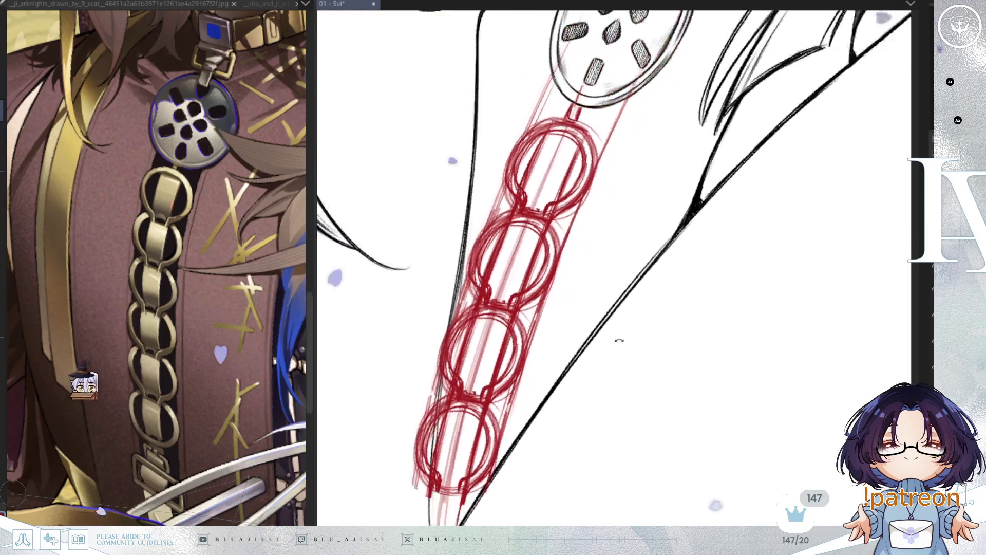
pyautogui.scroll(3, 584, 324)
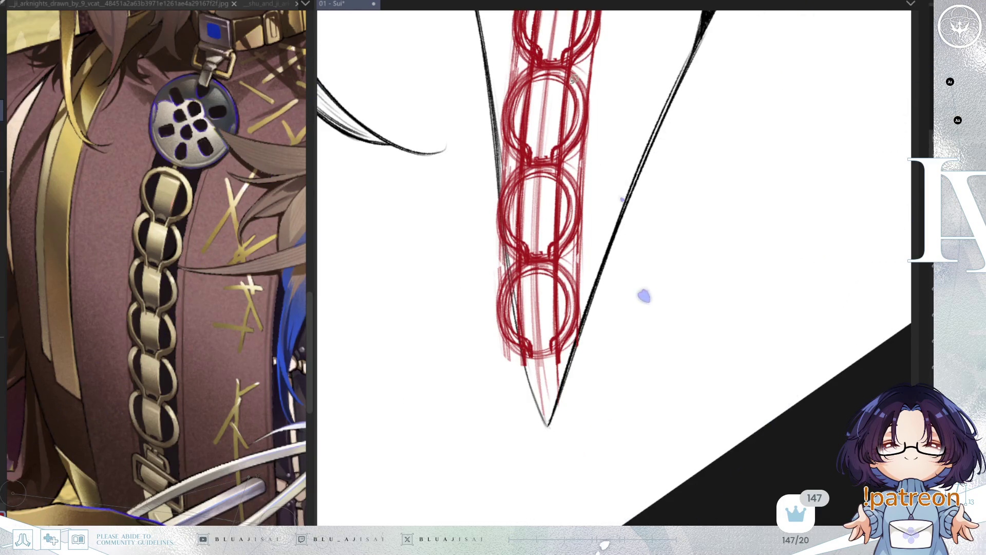
pyautogui.moveTo(566, 37); pyautogui.dragTo(562, 455)
pyautogui.hotkey('ctrl', 'c')
pyautogui.hotkey('ctrl', 'v')
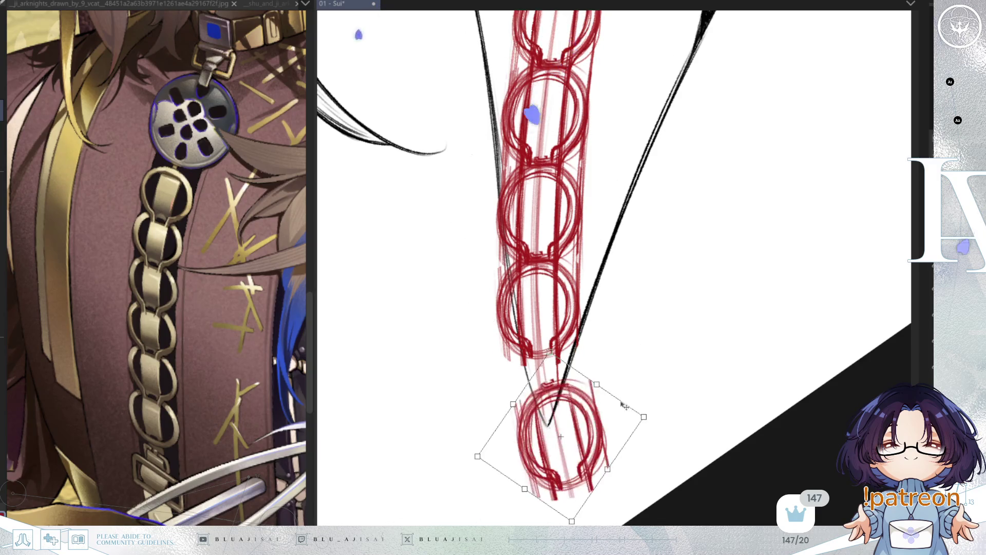
pyautogui.moveTo(616, 417)
pyautogui.mouseDown()
pyautogui.moveTo(599, 385)
pyautogui.moveTo(625, 396)
pyautogui.moveTo(592, 400)
pyautogui.mouseUp()
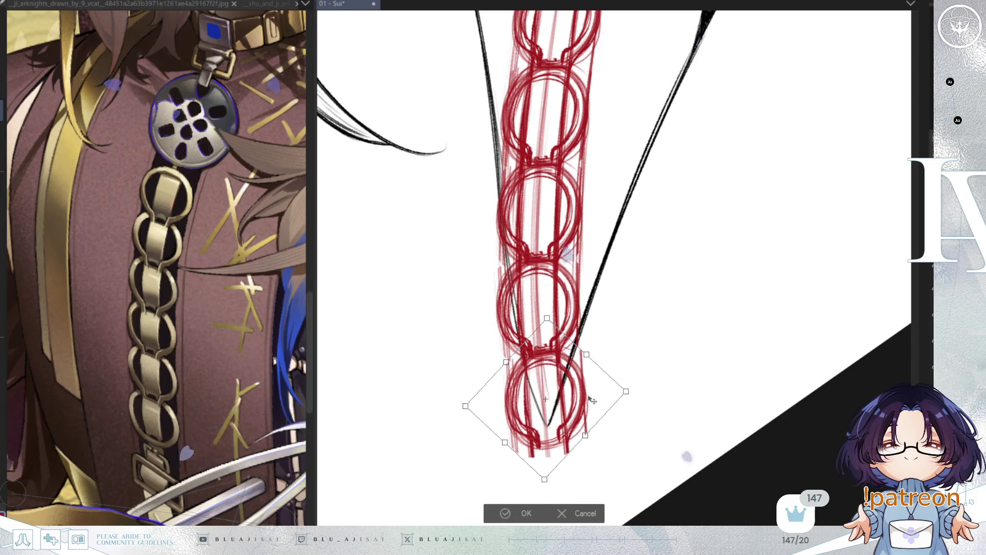
pyautogui.moveTo(545, 479); pyautogui.dragTo(549, 475)
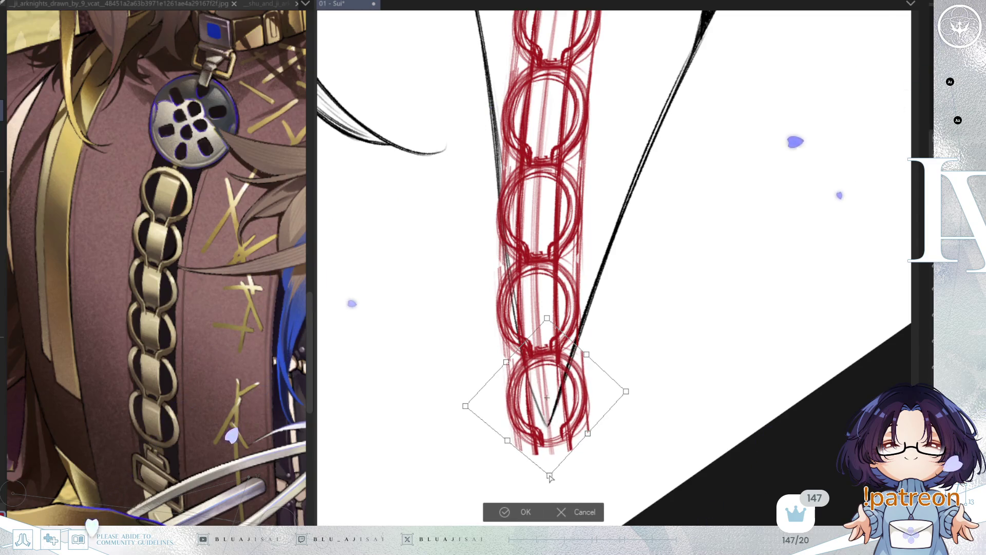
pyautogui.moveTo(624, 391); pyautogui.dragTo(623, 399)
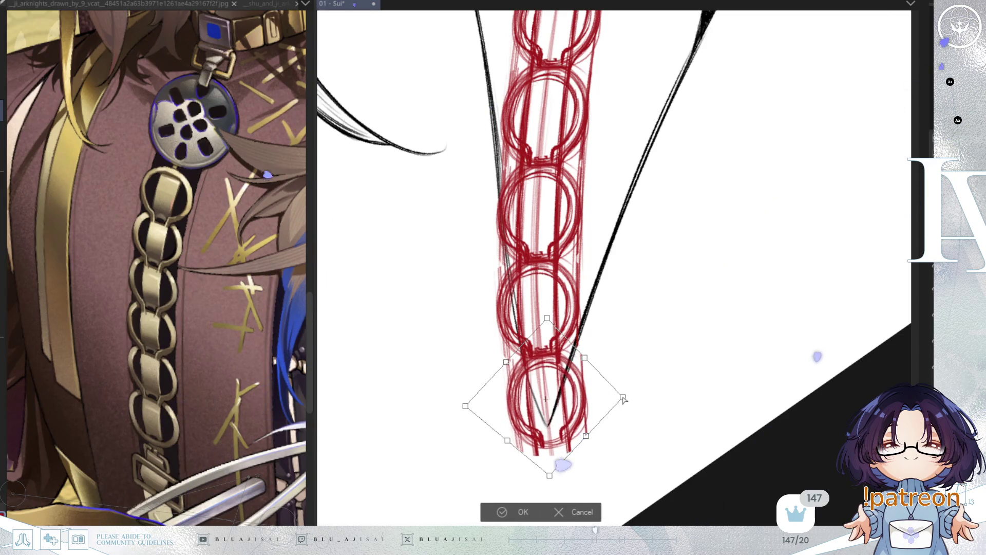
pyautogui.moveTo(566, 421); pyautogui.dragTo(563, 420)
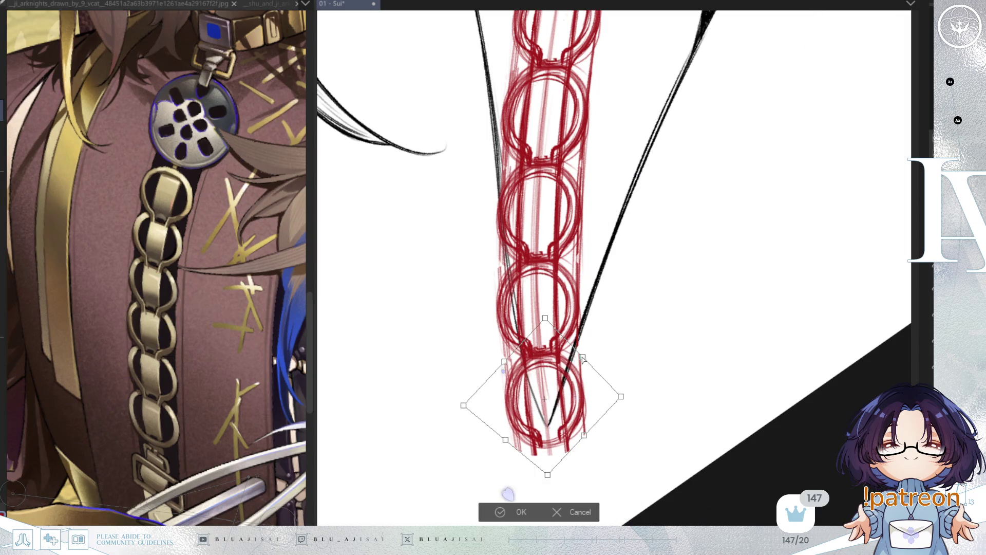
pyautogui.moveTo(582, 358); pyautogui.dragTo(581, 357)
pyautogui.click(487, 517)
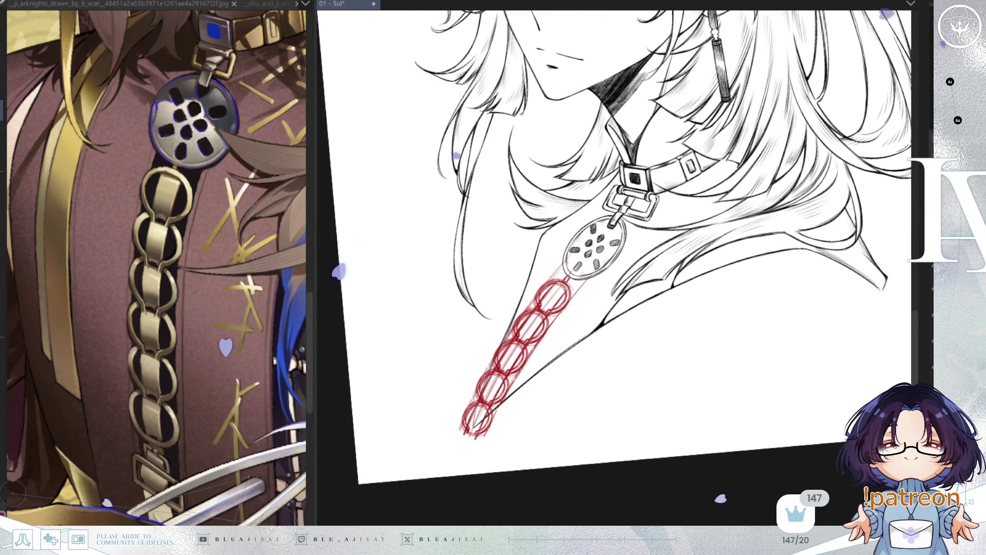
# Compare the drawing with and without the new chain links, leaving the chain sketch untransformed
pyautogui.hotkey('ctrl', 'z')
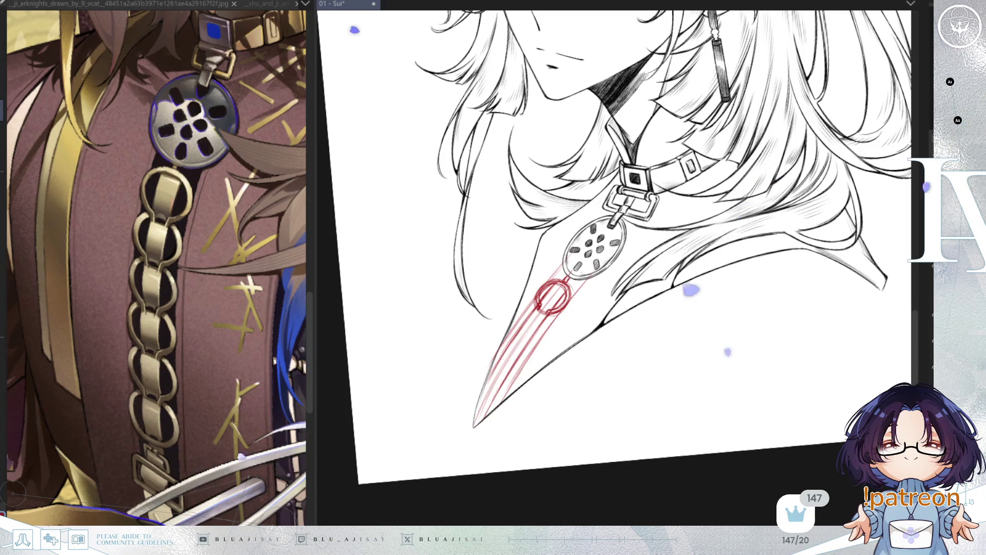
pyautogui.hotkey('ctrl', 'y')
pyautogui.hotkey('ctrl', 'z')
pyautogui.hotkey('ctrl', 'y')
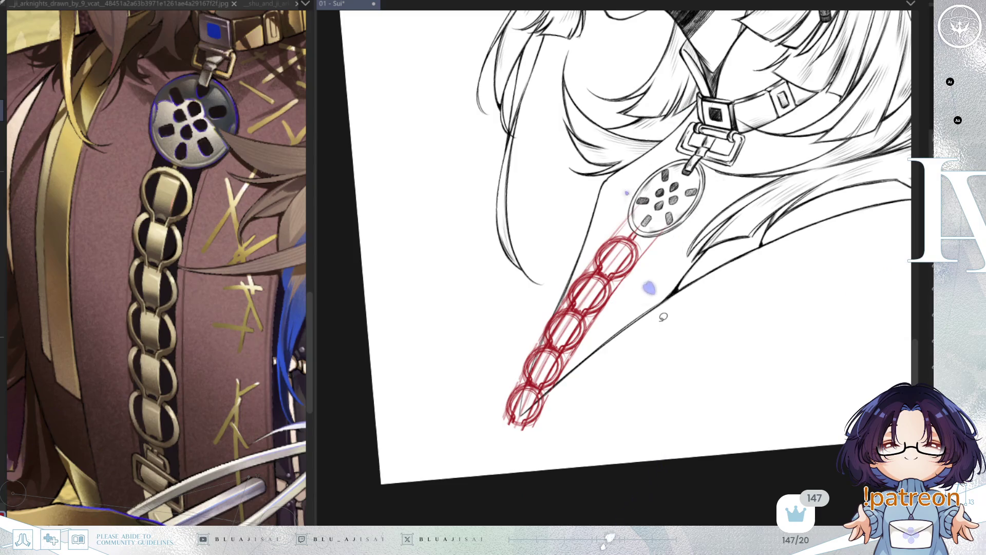
pyautogui.hotkey('ctrl', 't')
pyautogui.click(624, 456)
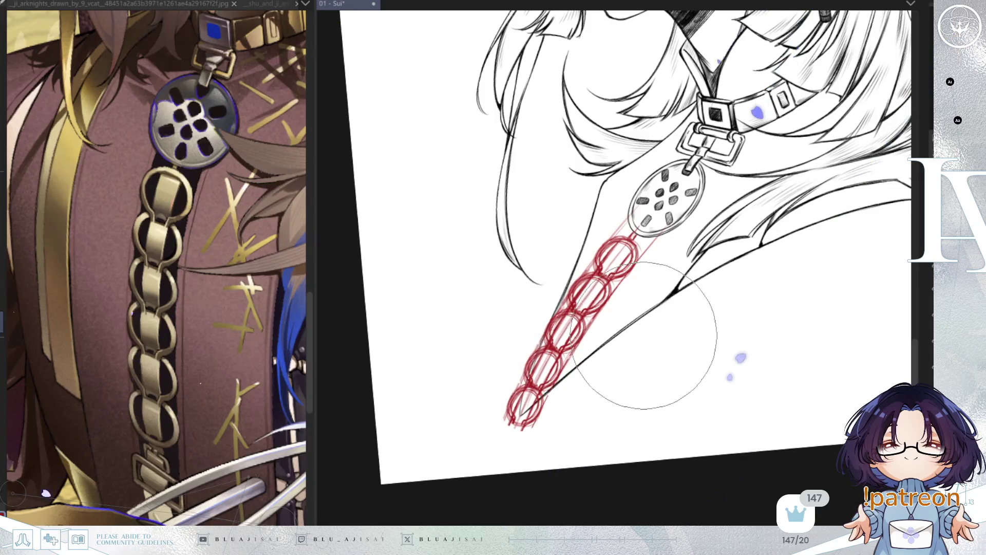
# Check the mirrored view, save the drawing, and fade the red chain sketch to pale pink
pyautogui.press('m')
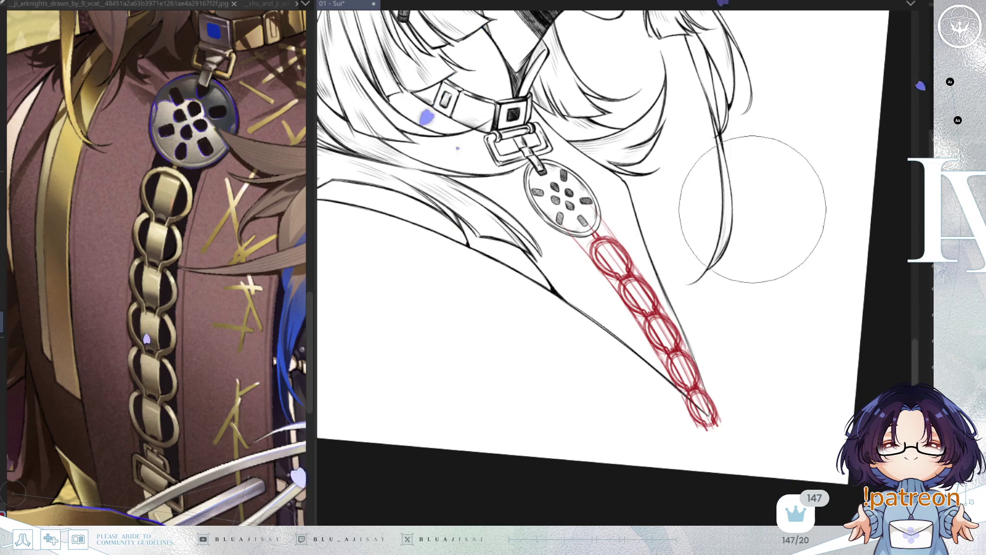
pyautogui.hotkey('ctrl', 's')
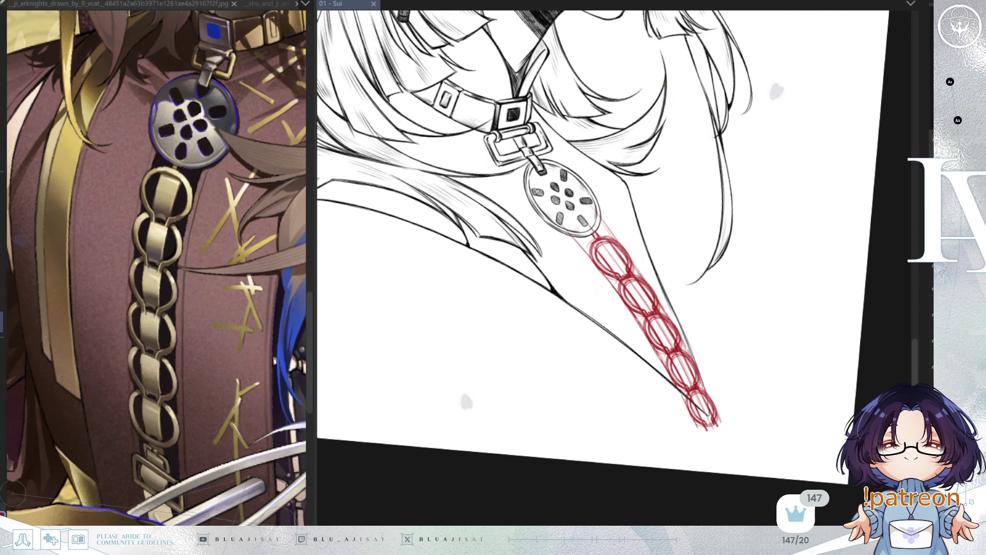
pyautogui.scroll(2, 639, 221)
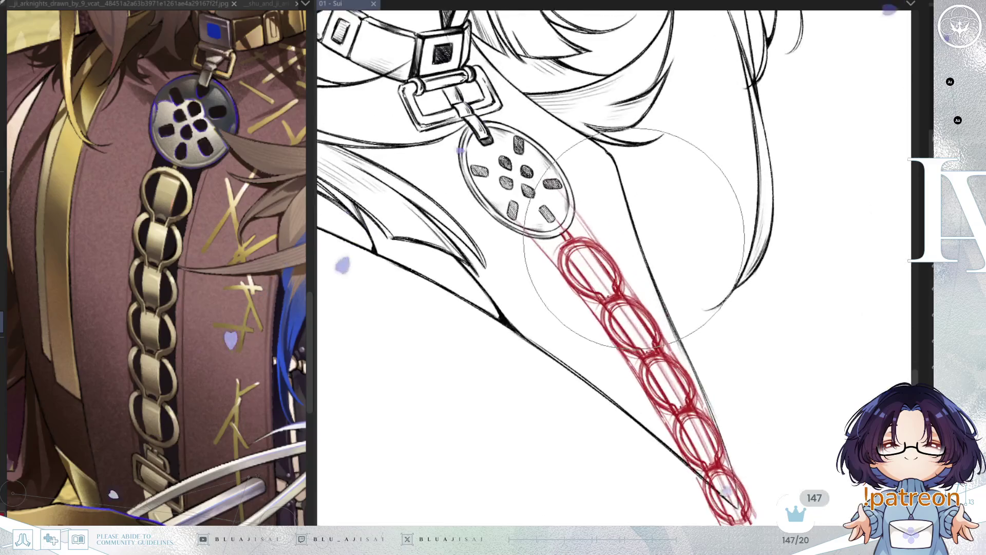
pyautogui.press('-')
pyautogui.press('-')
pyautogui.press('-')
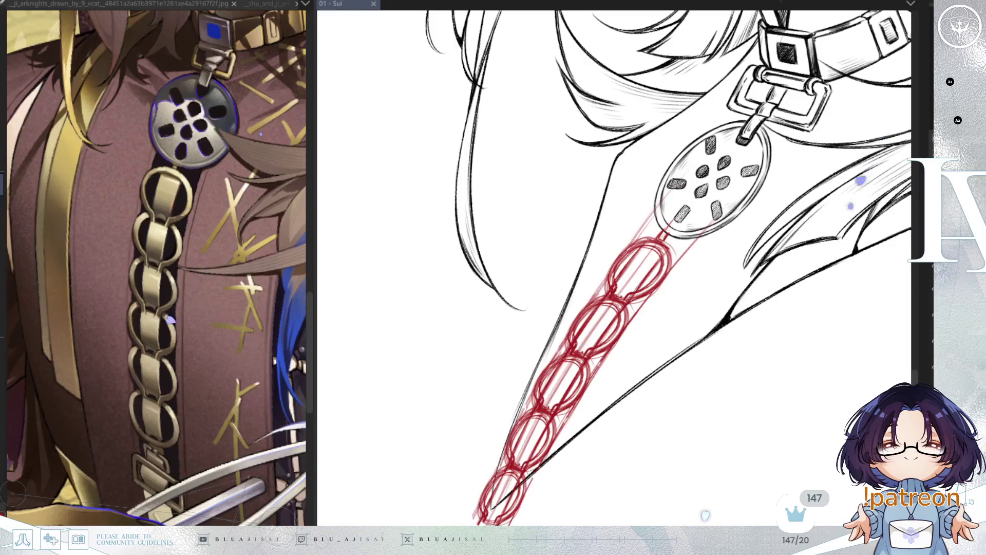
pyautogui.press('1')
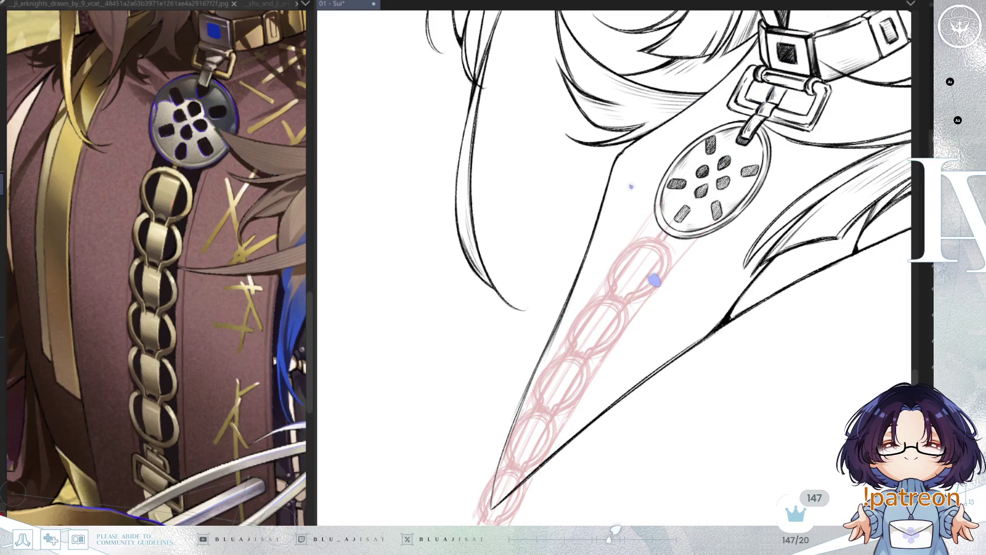
# Ink the left edge of the upper chain link, undoing the overshooting extension stroke
pyautogui.press('-')
pyautogui.press('-')
pyautogui.press('-')
pyautogui.scroll(2, 634, 310)
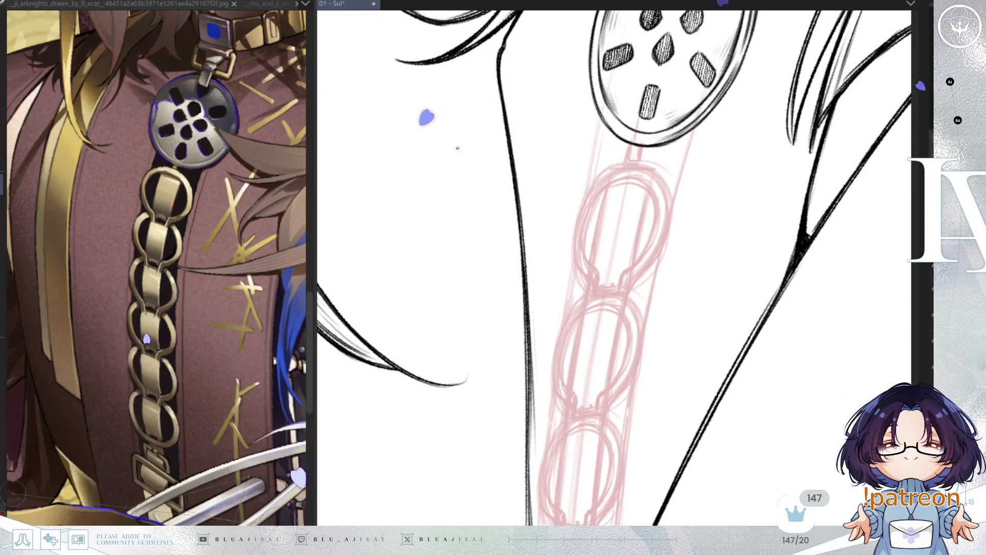
pyautogui.press('-')
pyautogui.press('-')
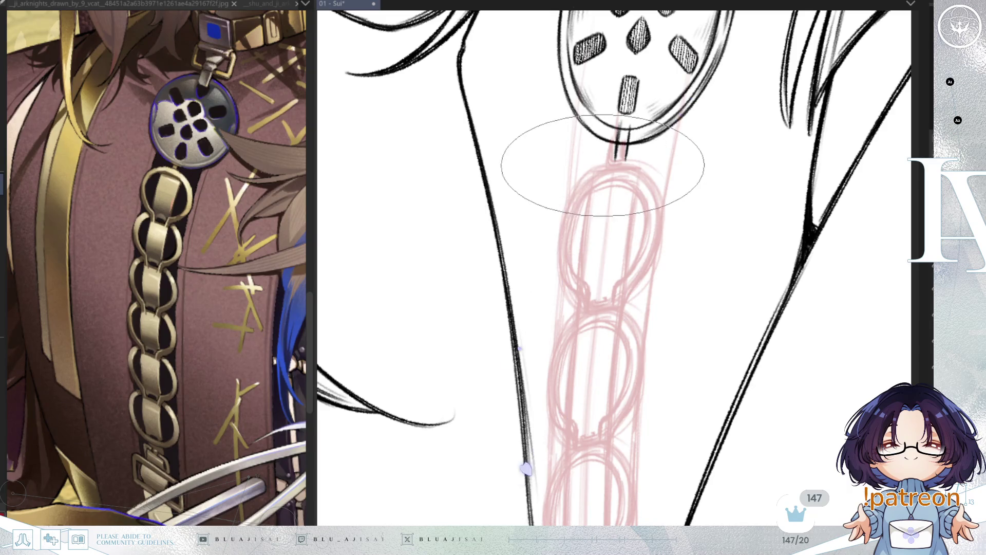
pyautogui.moveTo(583, 165)
pyautogui.mouseDown()
pyautogui.moveTo(560, 281)
pyautogui.moveTo(559, 255)
pyautogui.moveTo(580, 292)
pyautogui.mouseUp()
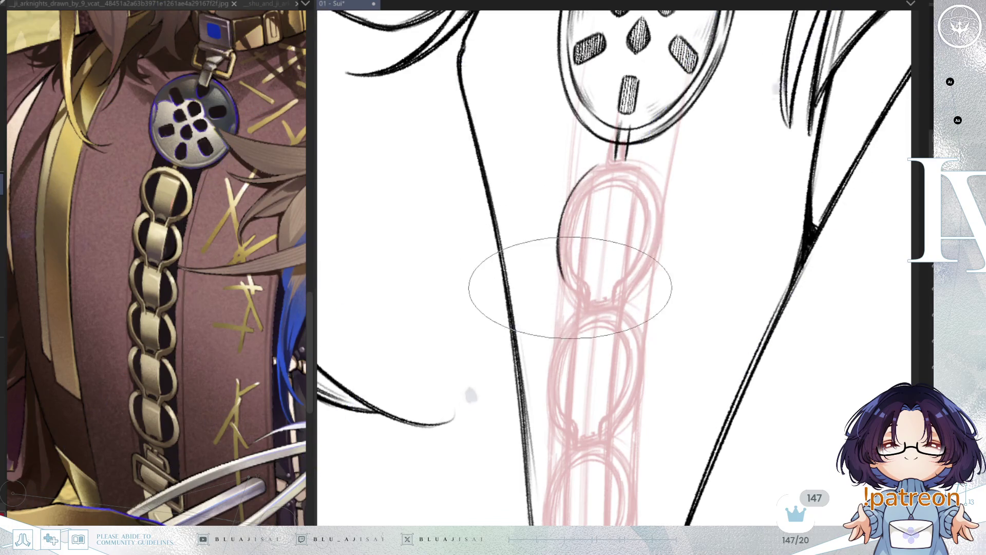
pyautogui.moveTo(565, 282); pyautogui.dragTo(581, 304)
pyautogui.hotkey('ctrl', 'z')
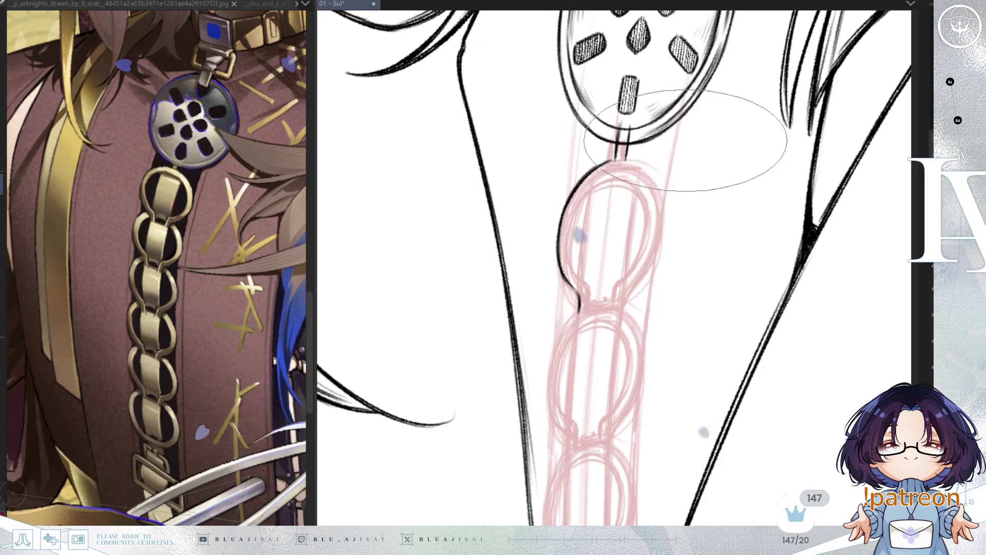
# Continue the link's left outline in black, checking it with the canvas mirrored and tilted
pyautogui.press('h')
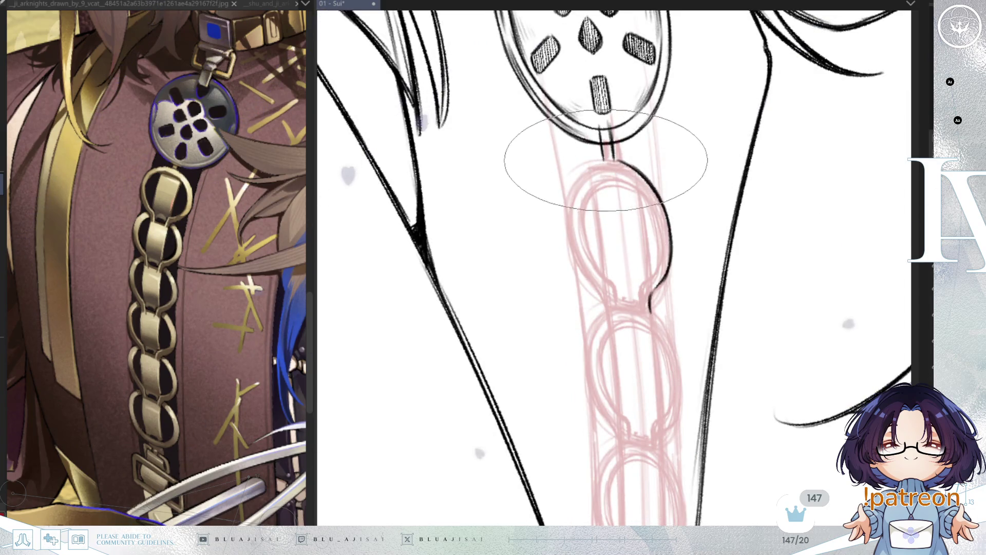
pyautogui.moveTo(596, 161); pyautogui.dragTo(570, 221)
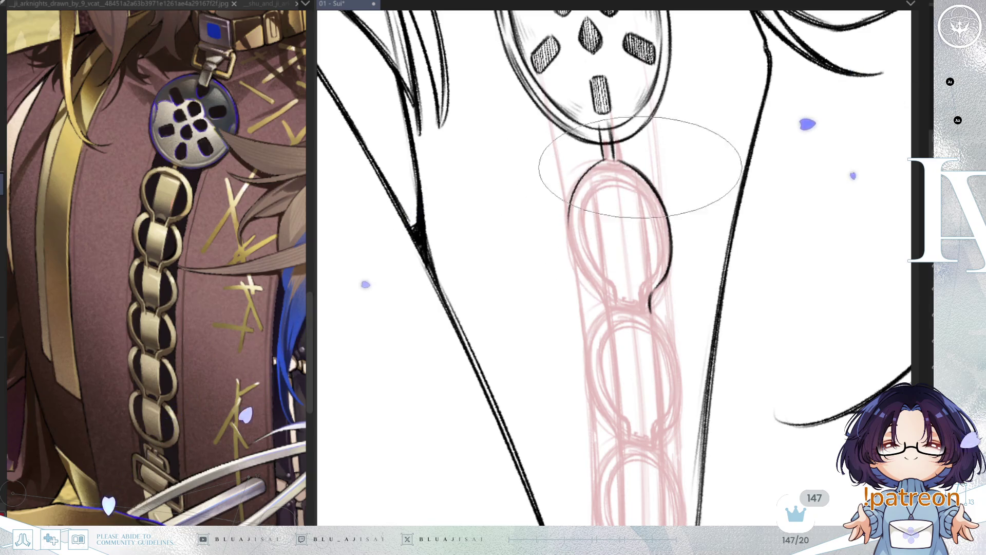
pyautogui.moveTo(635, 171); pyautogui.dragTo(621, 161)
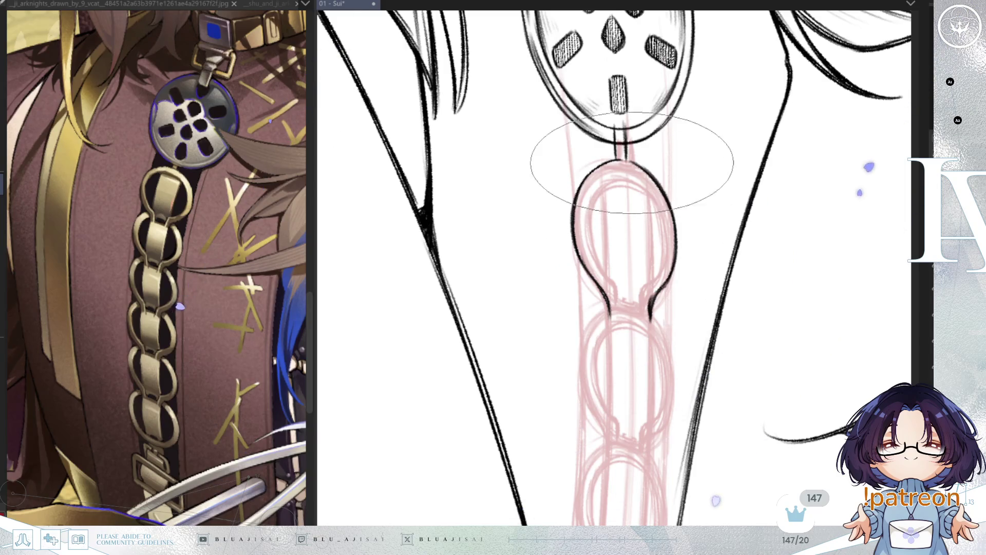
pyautogui.press('m')
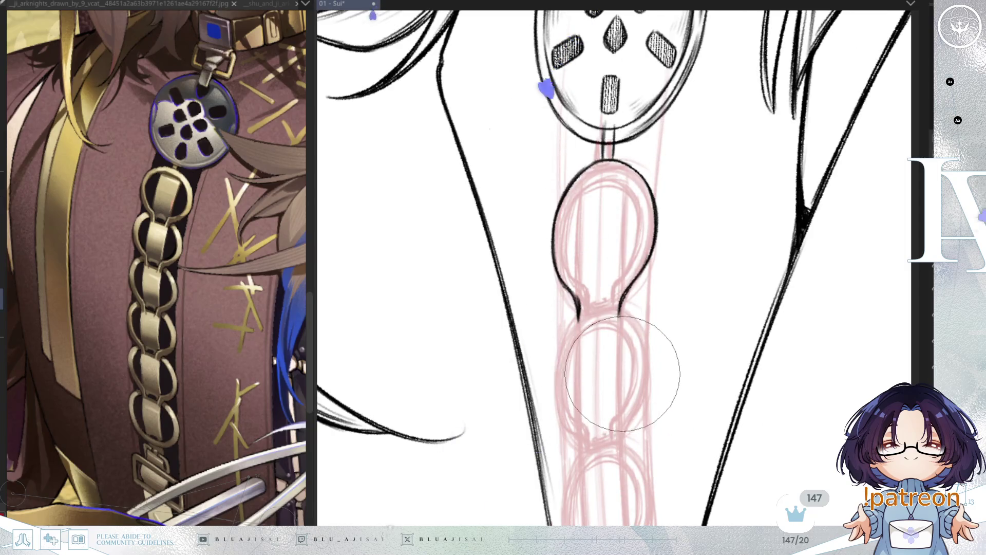
pyautogui.moveTo(622, 374); pyautogui.dragTo(615, 374)
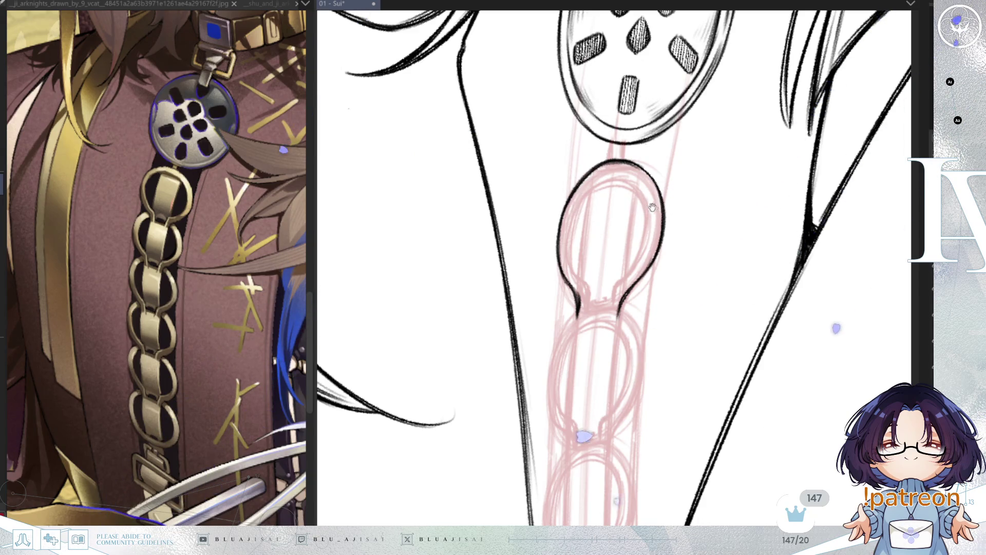
pyautogui.moveTo(648, 201)
pyautogui.mouseDown()
pyautogui.moveTo(645, 193)
pyautogui.moveTo(734, 302)
pyautogui.moveTo(661, 264)
pyautogui.mouseUp()
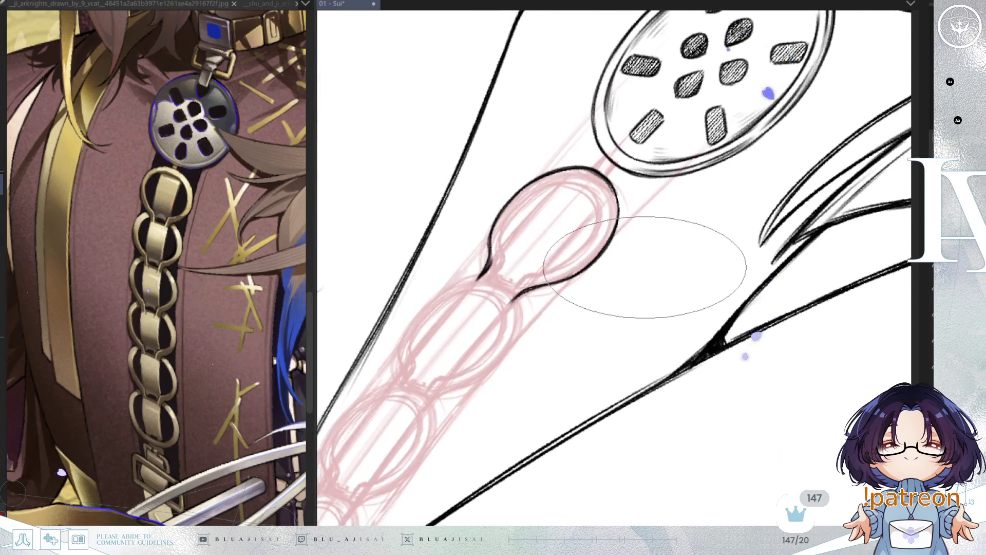
# Rotate, mirror and shift the view to line up the first chain link's inner edge
pyautogui.press('End')
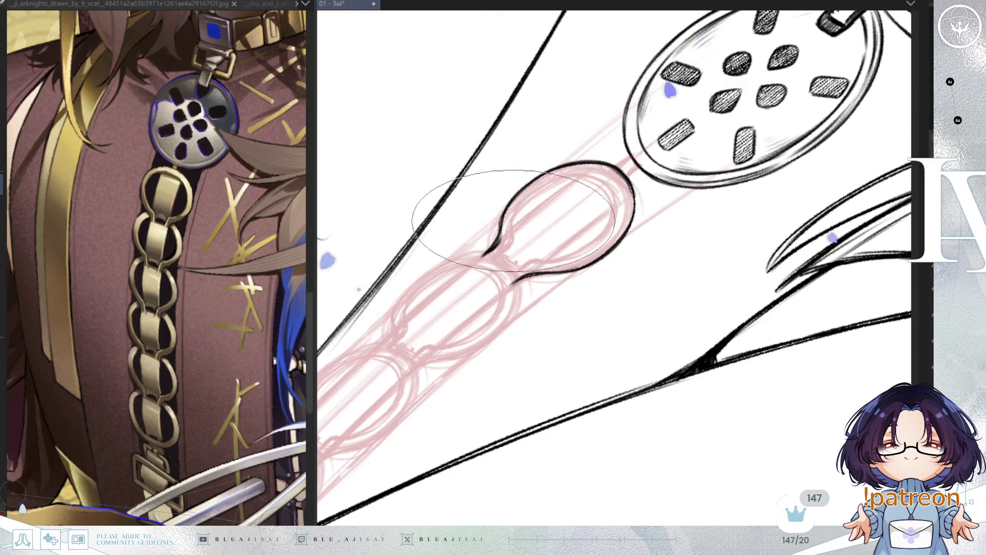
pyautogui.press('Home')
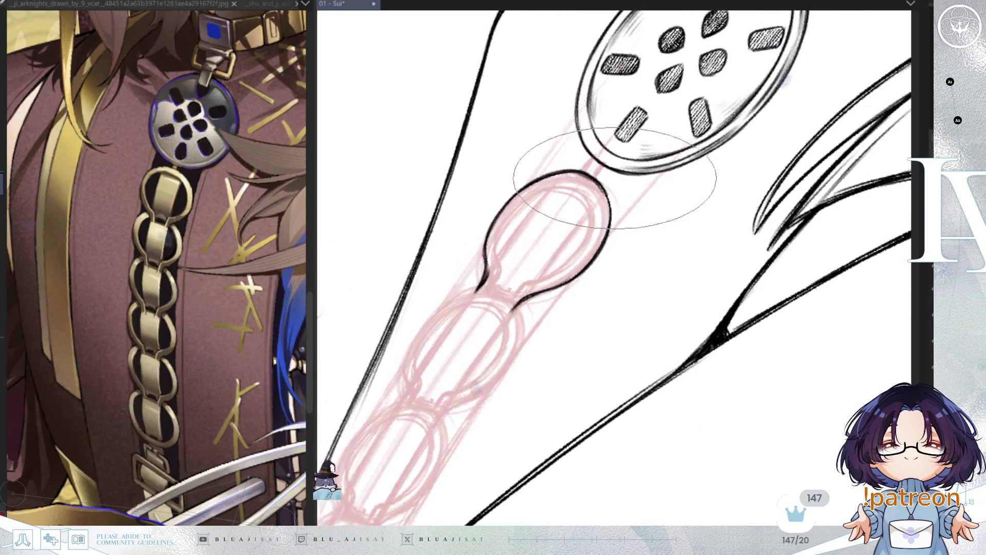
pyautogui.moveTo(661, 198)
pyautogui.mouseDown()
pyautogui.moveTo(748, 242)
pyautogui.moveTo(590, 193)
pyautogui.mouseUp()
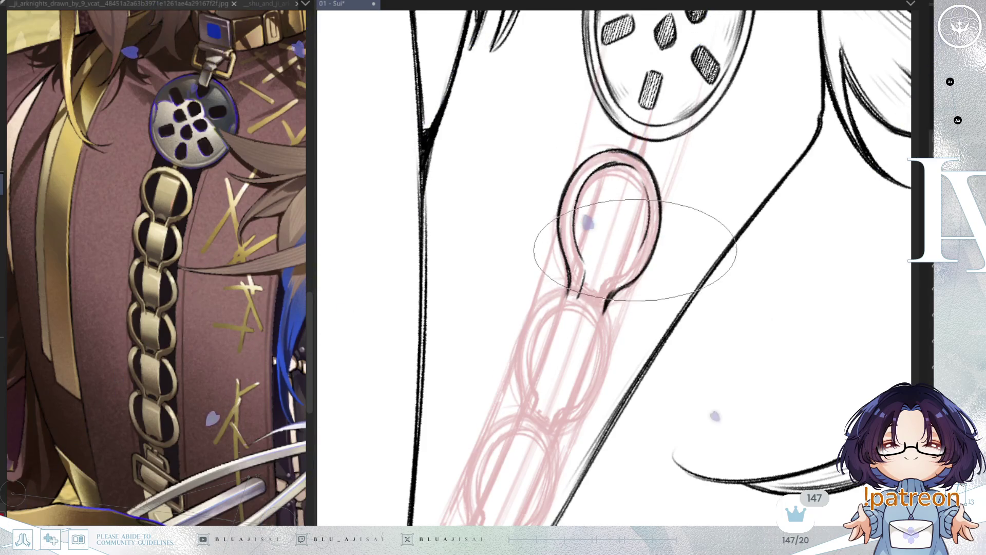
pyautogui.press('h')
pyautogui.press('^')
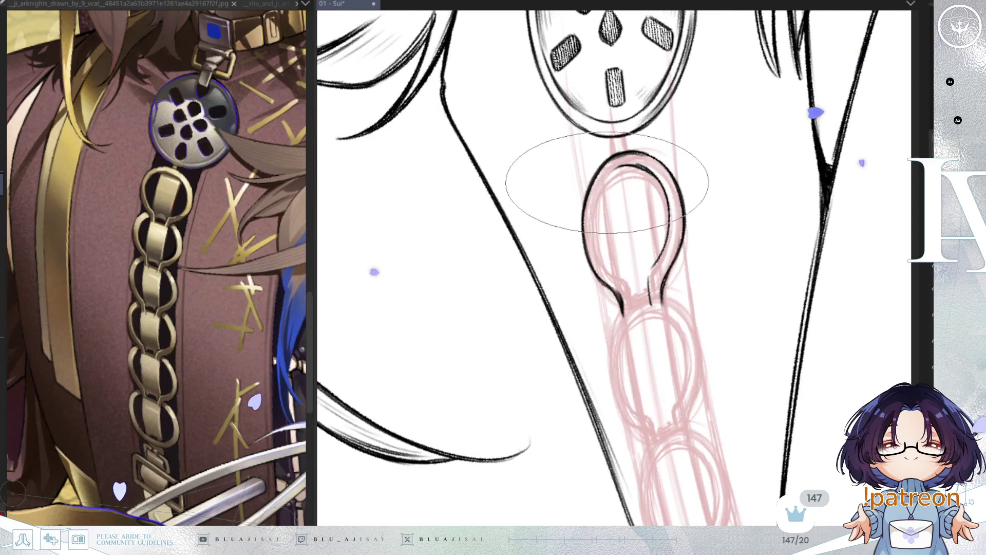
pyautogui.press('-')
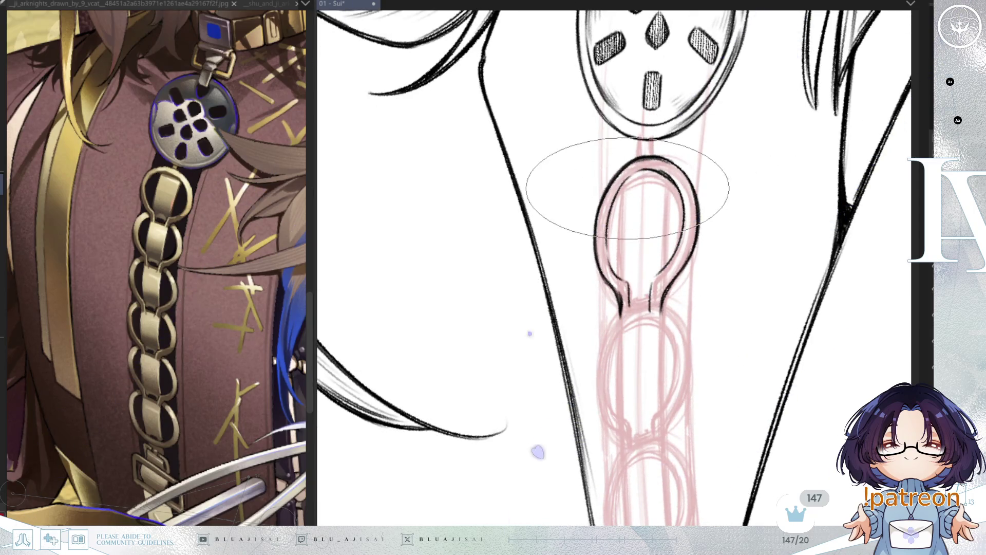
pyautogui.press('^')
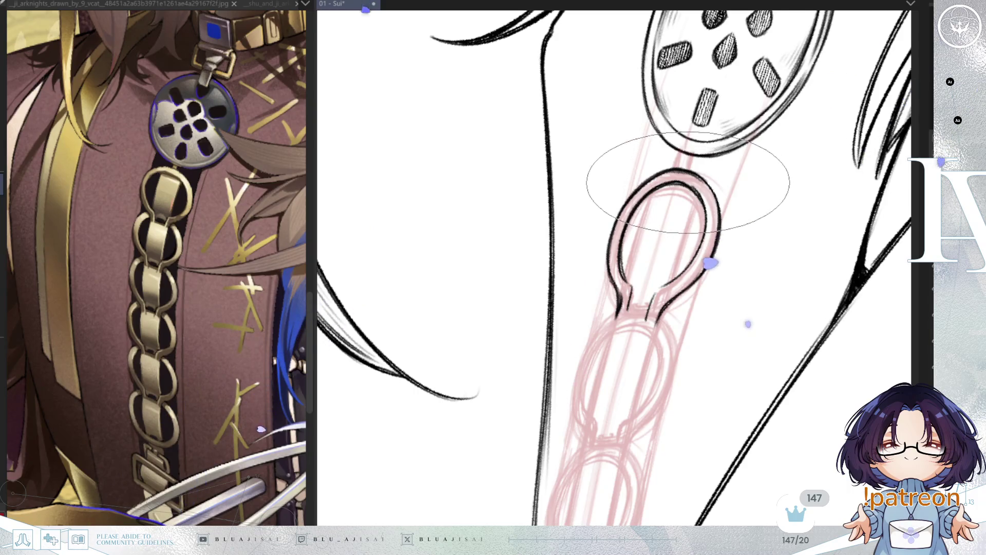
pyautogui.press('Delete')
pyautogui.press('Delete')
pyautogui.press('Delete')
pyautogui.moveTo(654, 206); pyautogui.dragTo(674, 227)
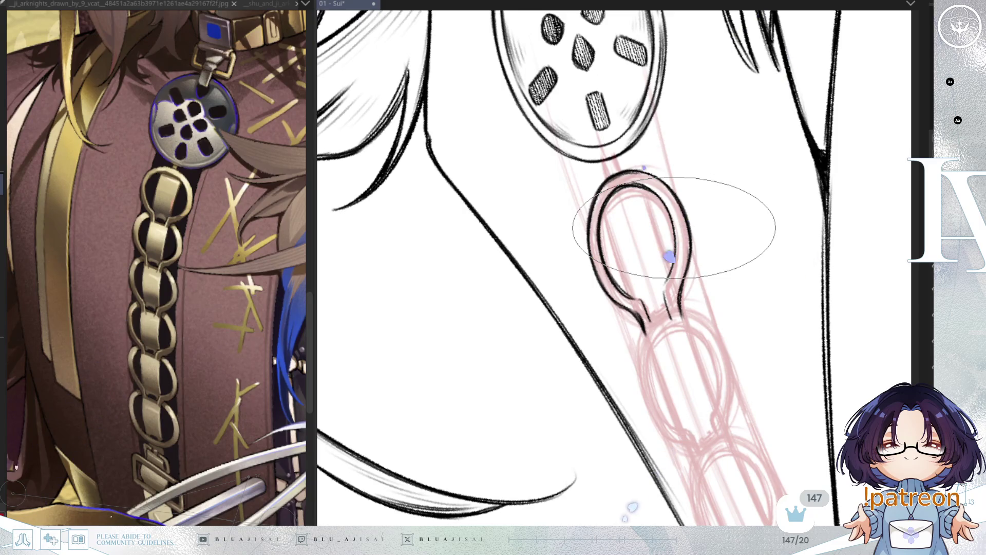
pyautogui.moveTo(624, 149); pyautogui.dragTo(625, 160)
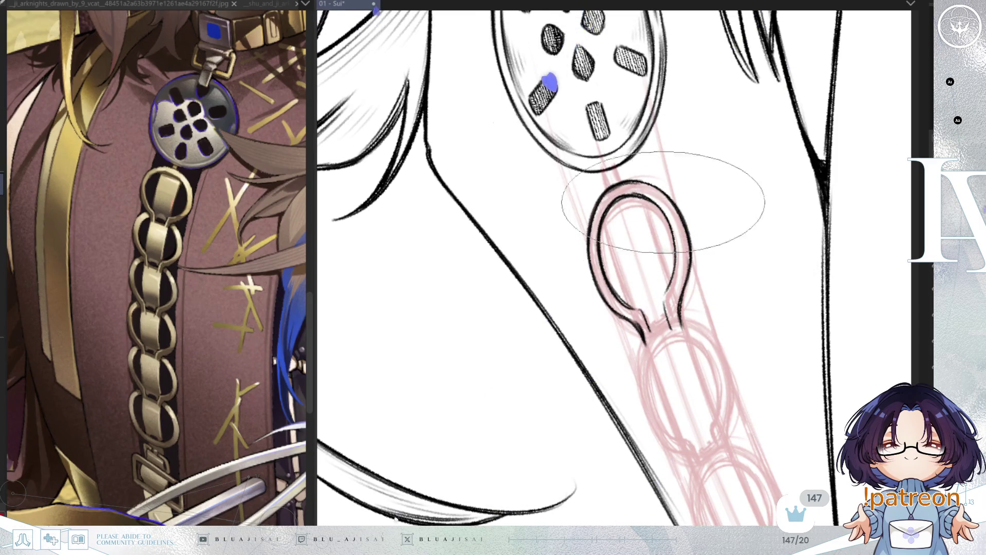
pyautogui.press('Delete')
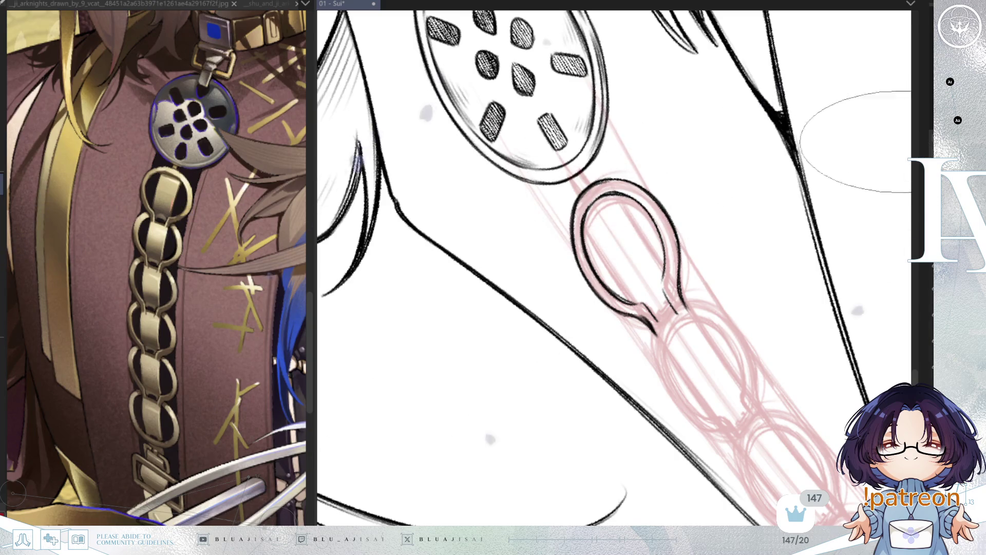
# Hatch shadows inside the first chain link with the chain vertical, then mirror and zoom out to check
pyautogui.press('End')
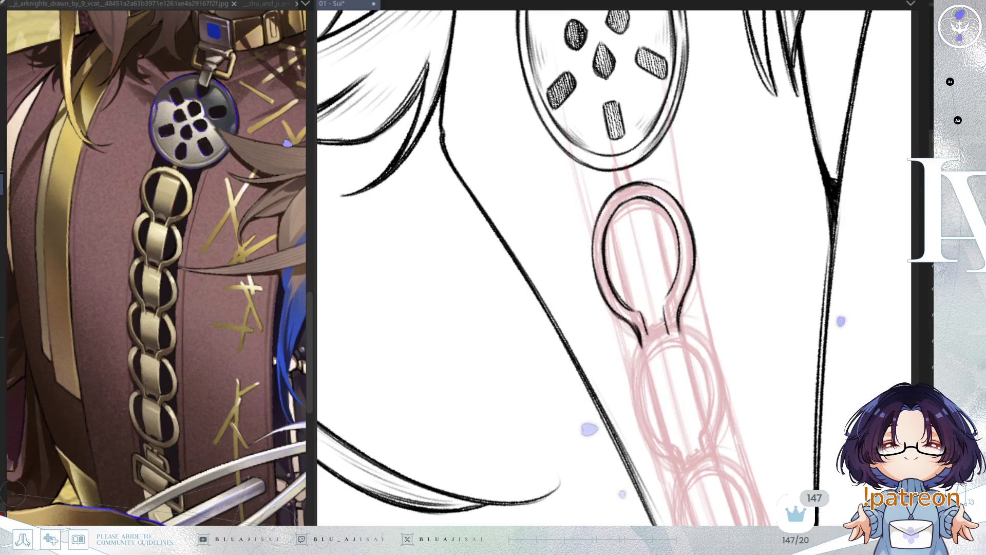
pyautogui.press('End')
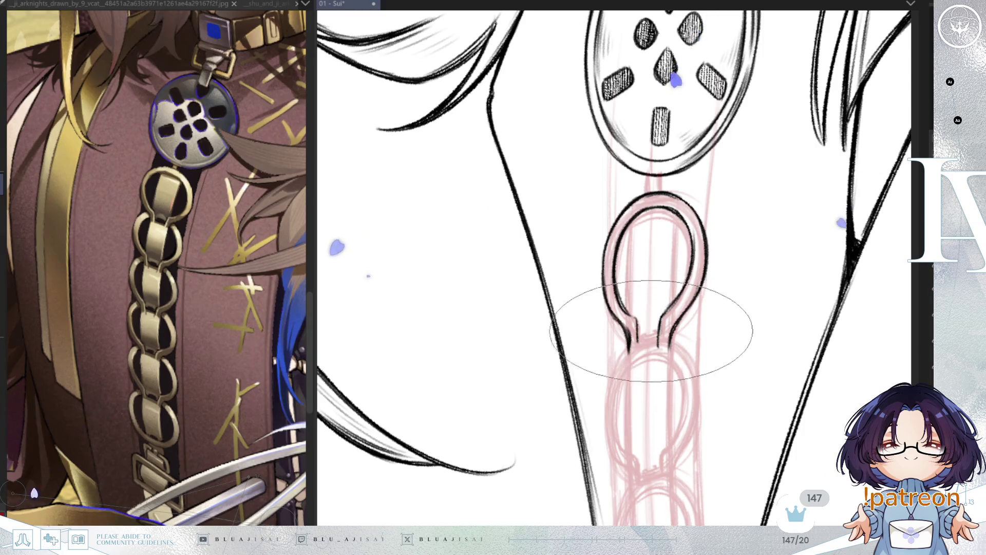
pyautogui.scroll(-1, 629, 303)
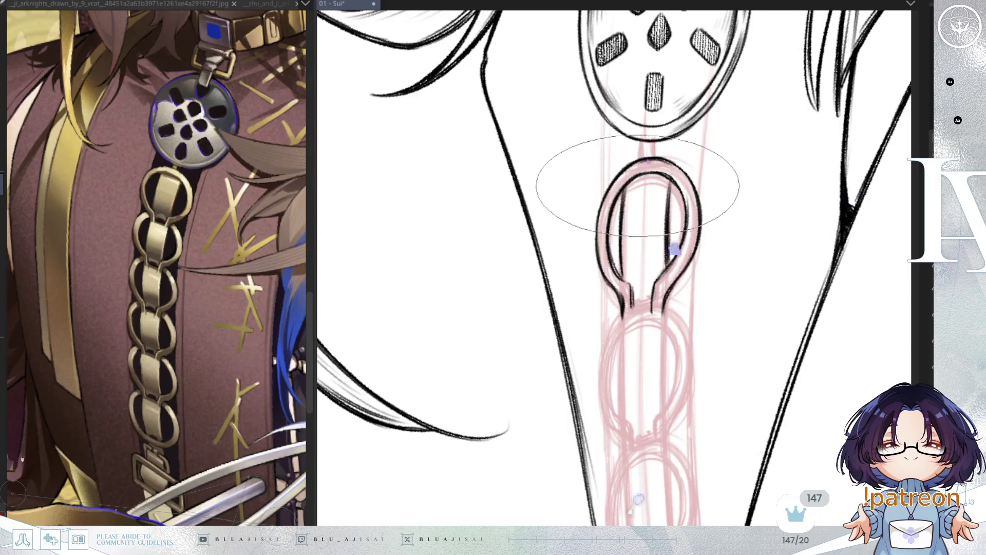
pyautogui.press('4')
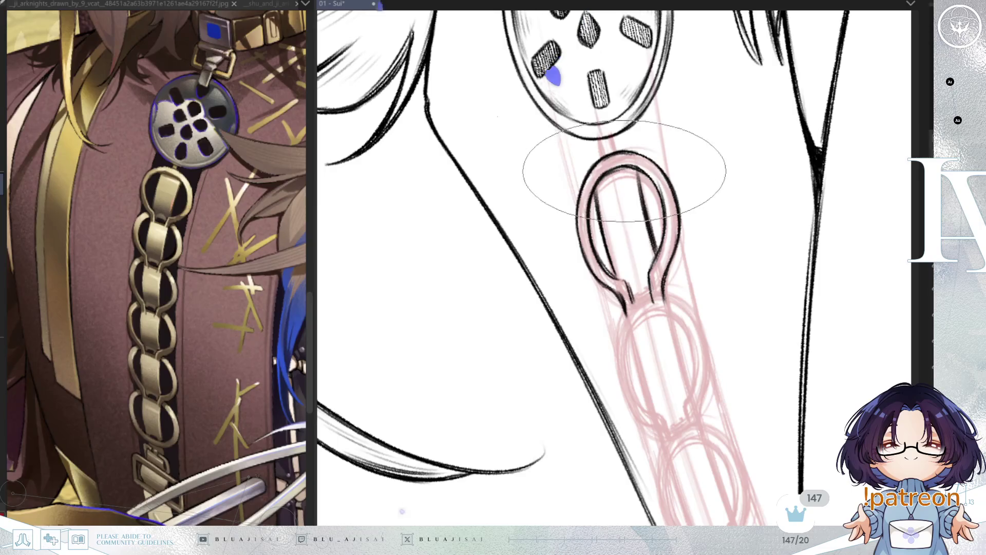
pyautogui.press('5')
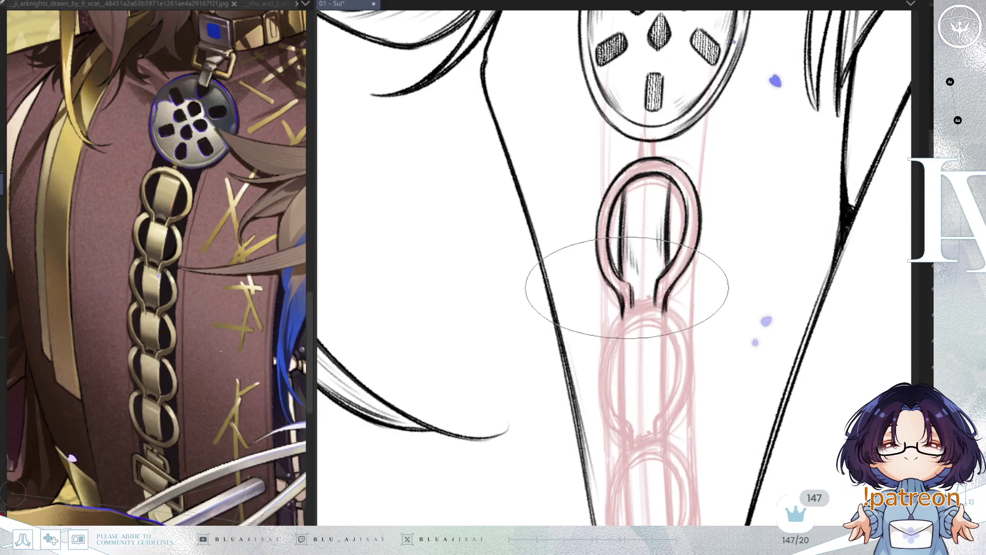
pyautogui.press('h')
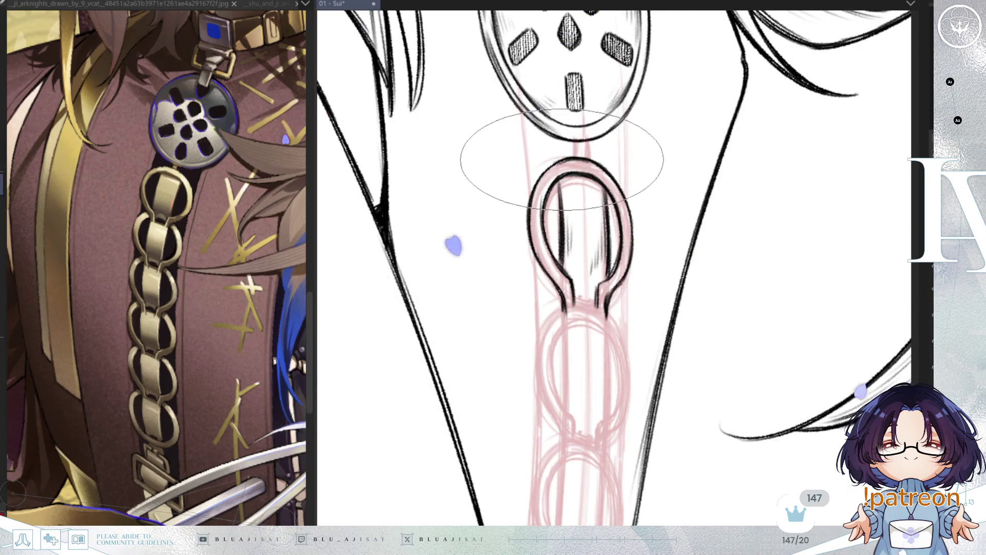
pyautogui.scroll(-1, 761, 257)
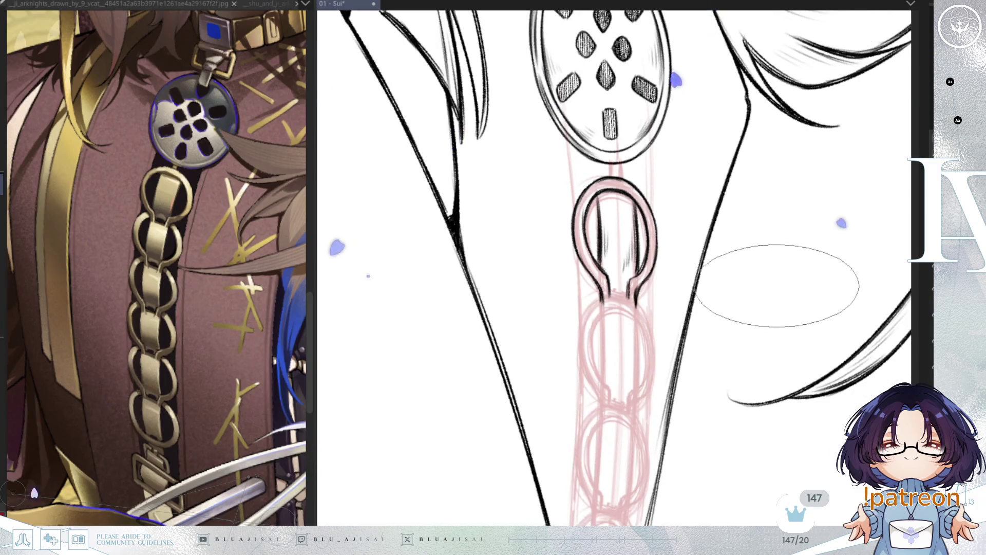
pyautogui.scroll(-1, 755, 278)
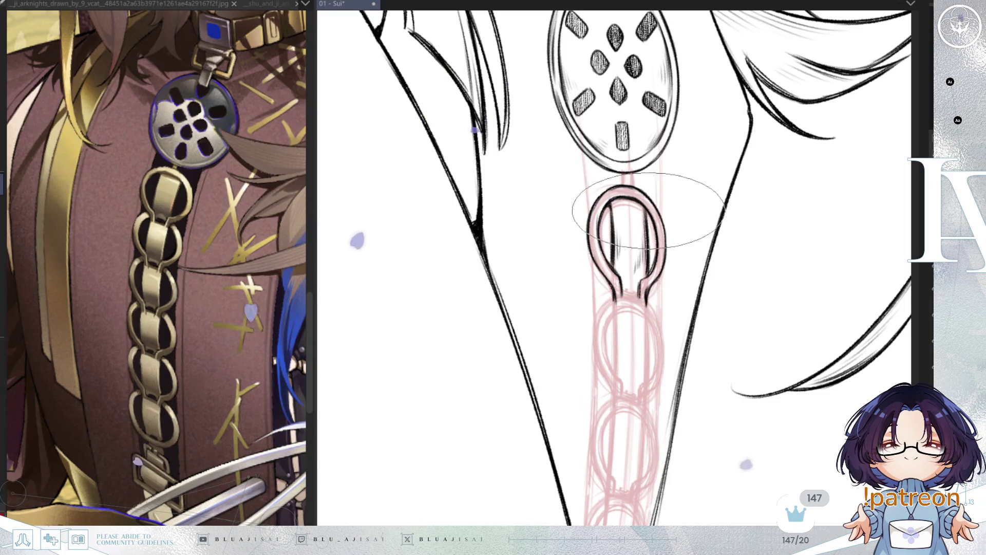
pyautogui.scroll(-3, 668, 256)
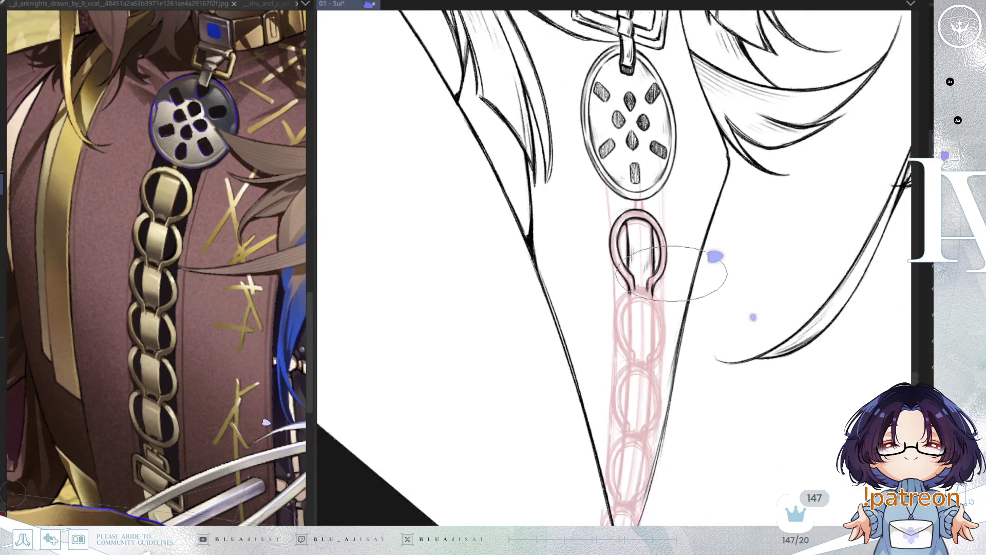
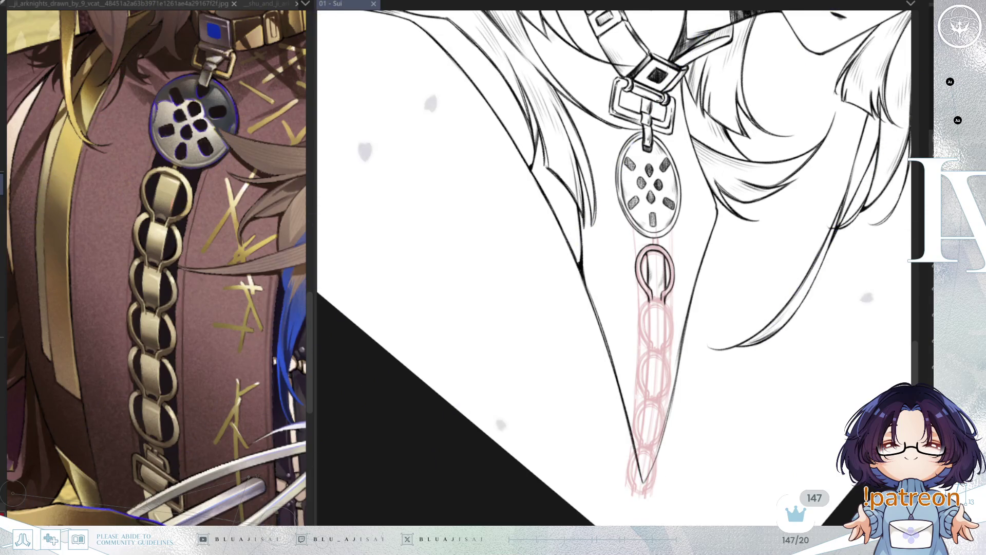
# Move a transformed copy of the inked chain loop down onto the next sketched link
pyautogui.press('-')
pyautogui.press('-')
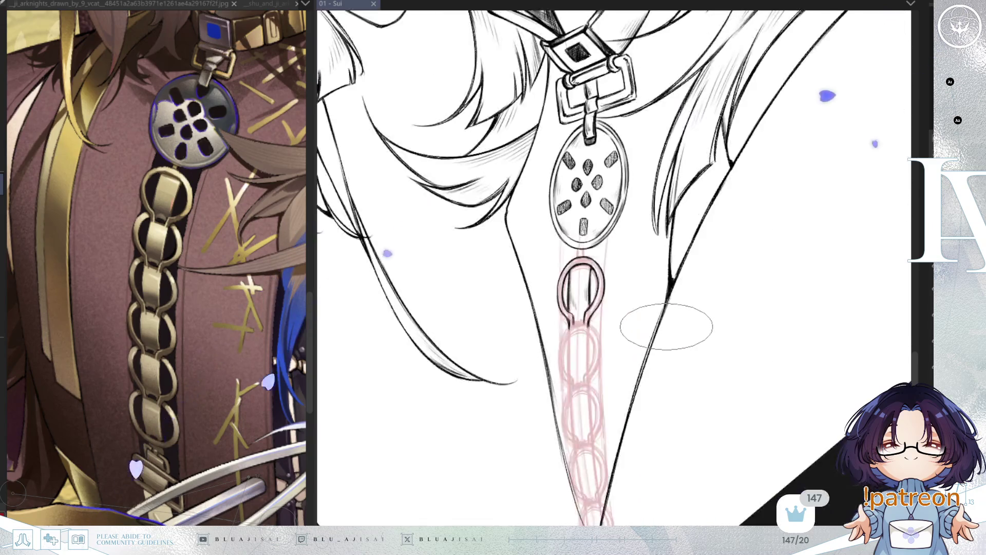
pyautogui.hotkey('ctrl', '+')
pyautogui.press('-')
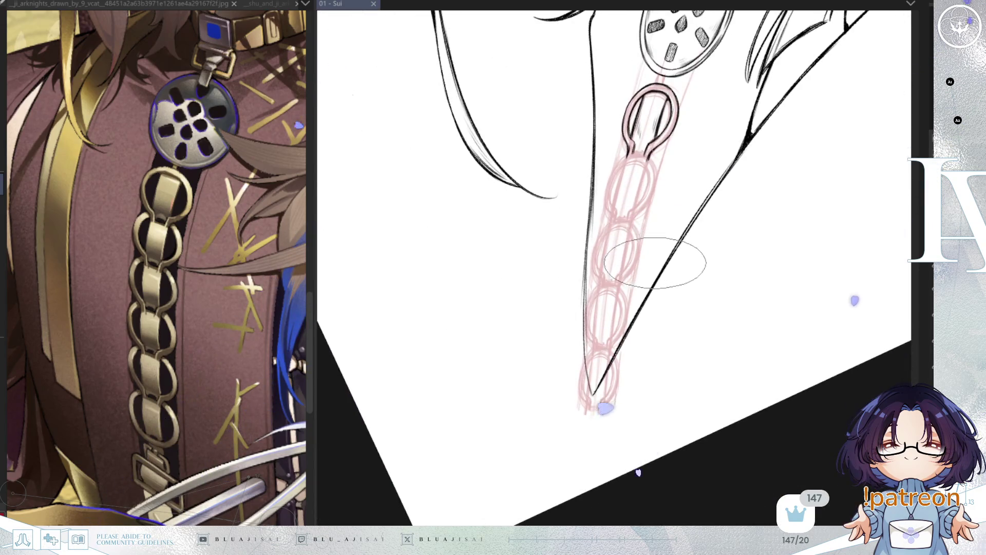
pyautogui.hotkey('ctrl', '+')
pyautogui.hotkey('ctrl', '+')
pyautogui.moveTo(660, 269); pyautogui.dragTo(592, 341)
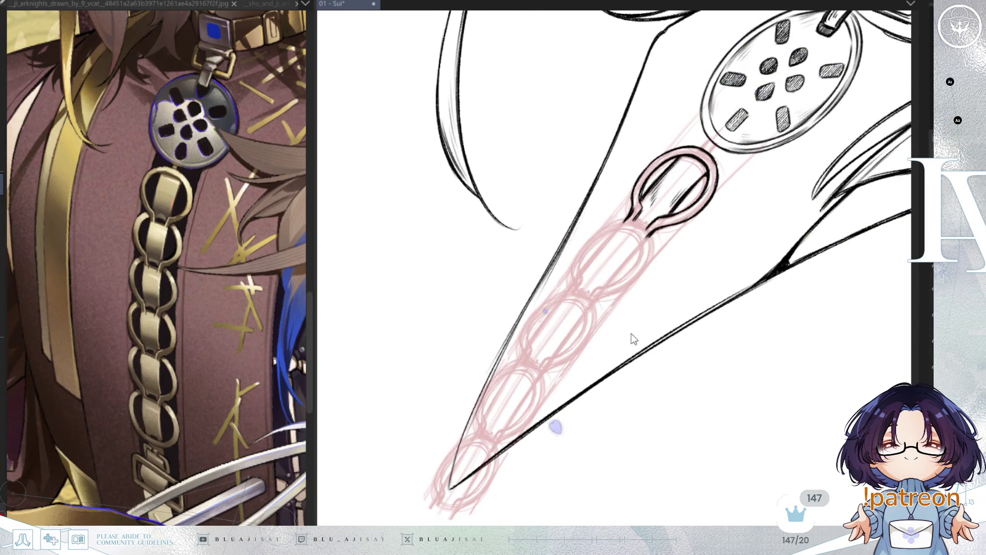
pyautogui.hotkey('ctrl', 't')
pyautogui.moveTo(682, 240)
pyautogui.mouseDown()
pyautogui.moveTo(619, 293)
pyautogui.moveTo(601, 338)
pyautogui.mouseUp()
pyautogui.press('-')
pyautogui.press('-')
pyautogui.scroll(3, 612, 255)
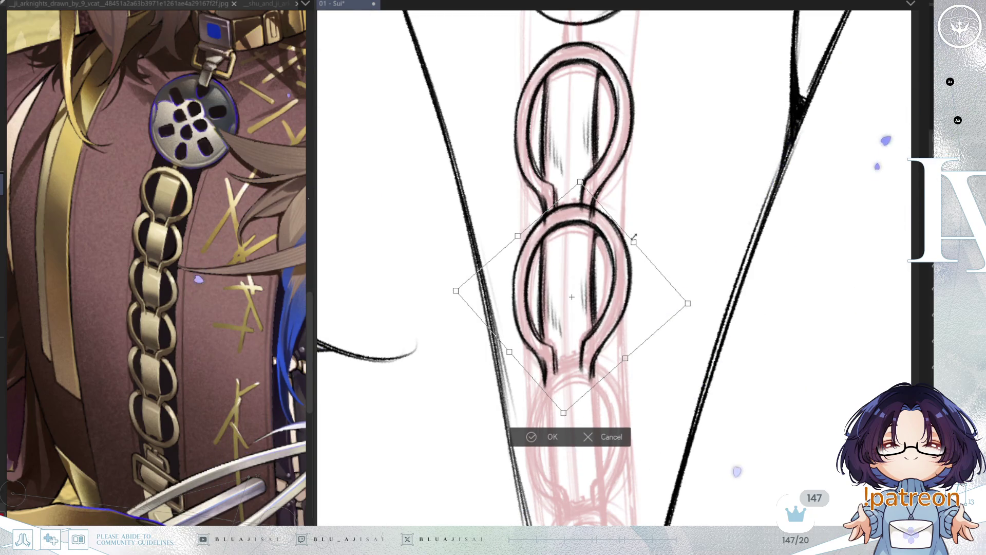
# Adjust the copied link's top, bottom and sides to match its pink sketch, then apply it
pyautogui.moveTo(581, 184); pyautogui.dragTo(579, 190)
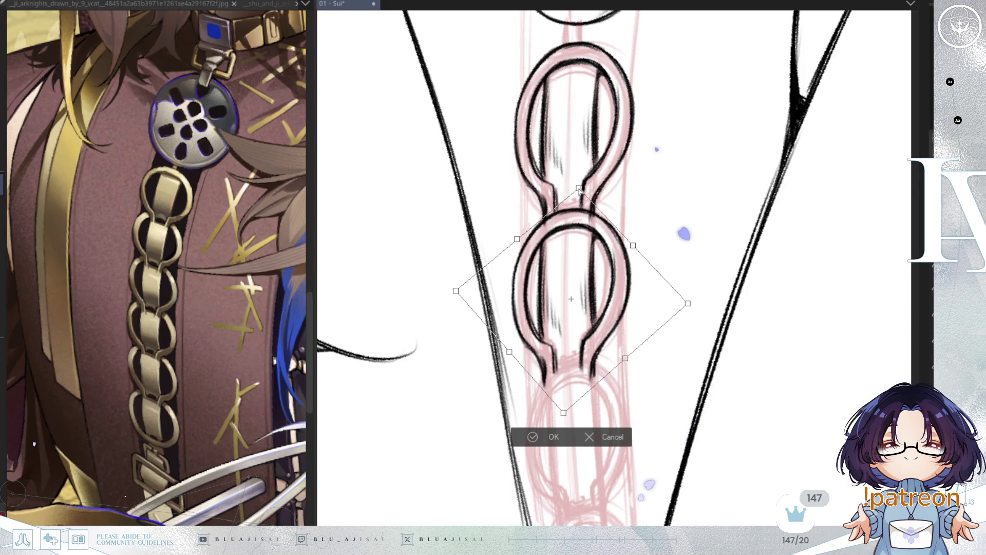
pyautogui.moveTo(564, 414); pyautogui.dragTo(568, 410)
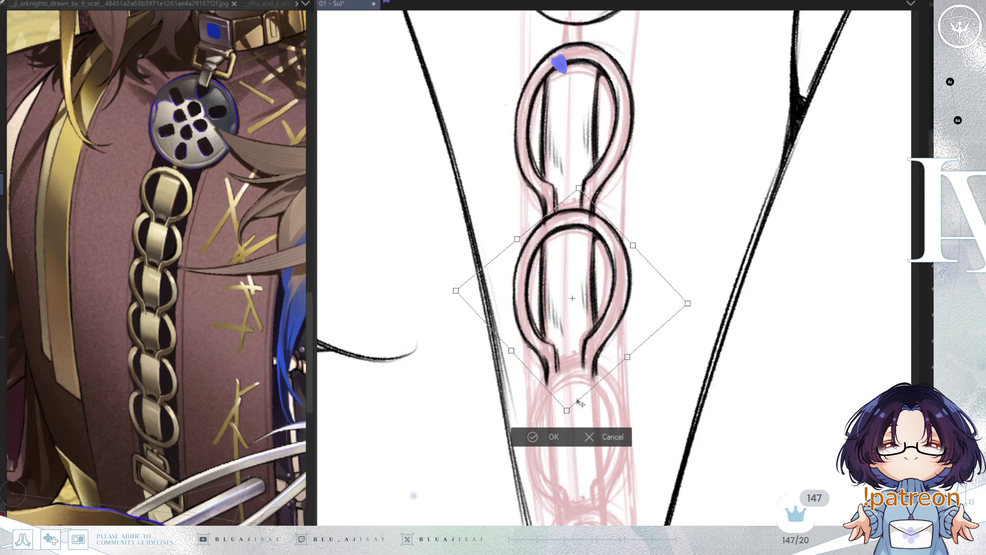
pyautogui.moveTo(688, 304); pyautogui.dragTo(685, 307)
pyautogui.moveTo(630, 246); pyautogui.dragTo(632, 250)
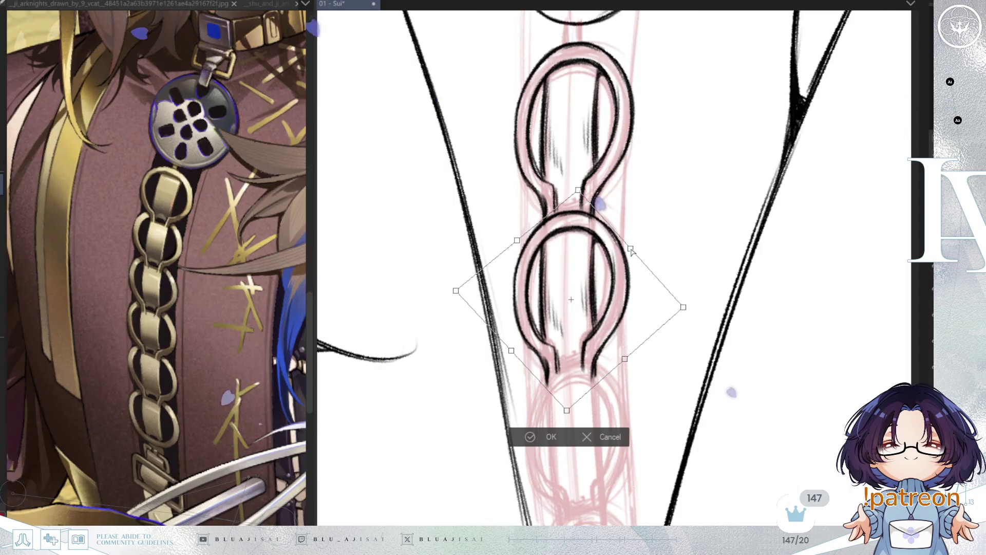
pyautogui.moveTo(631, 250); pyautogui.dragTo(631, 248)
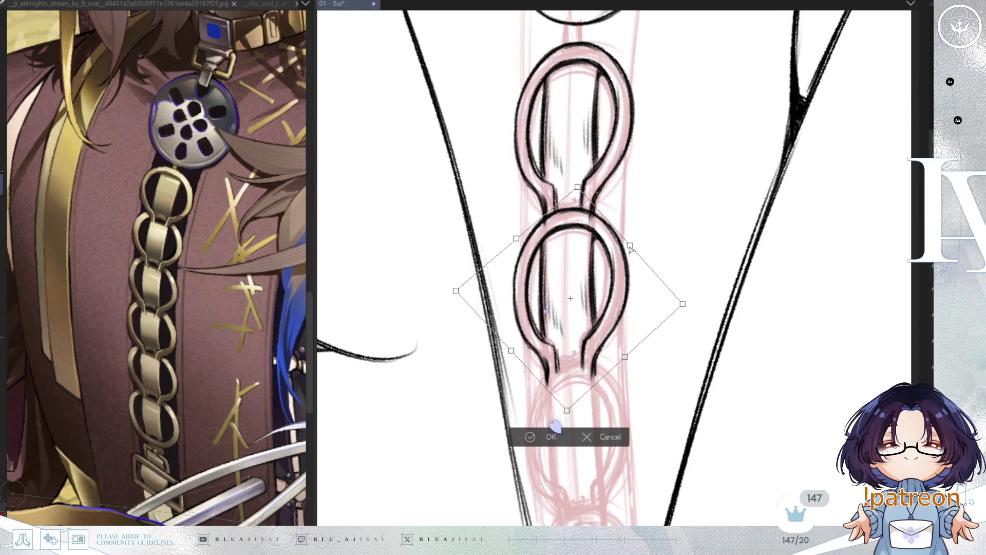
pyautogui.moveTo(513, 354); pyautogui.dragTo(512, 351)
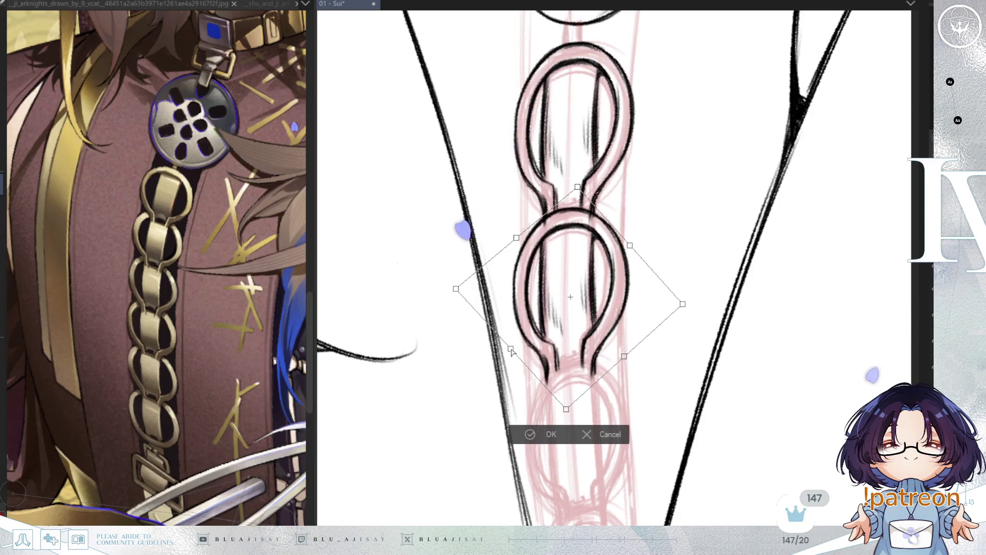
pyautogui.click(535, 436)
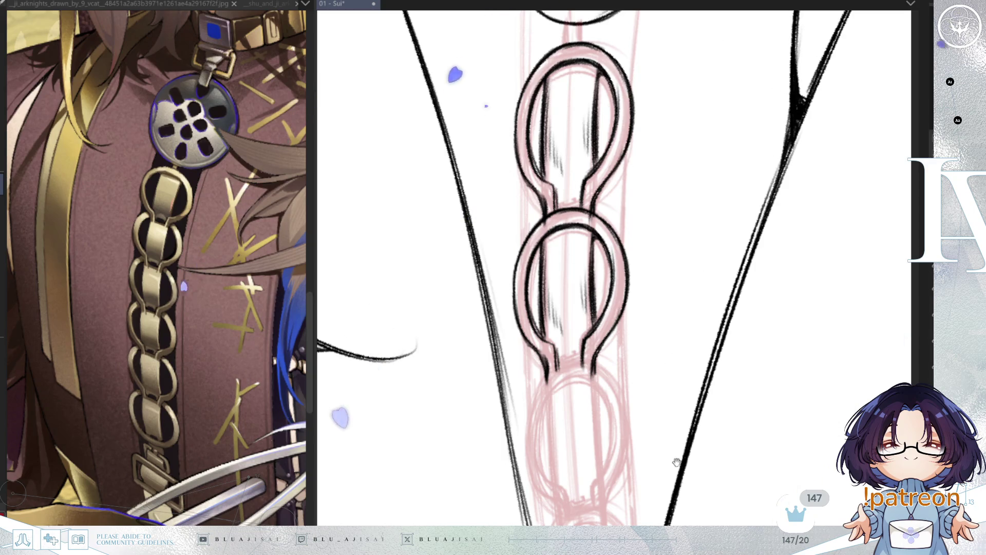
# Copy and paste the top chain link and move it onto the next sketched ring
pyautogui.moveTo(663, 421); pyautogui.dragTo(684, 252)
pyautogui.hotkey('ctrl', 'c')
pyautogui.hotkey('ctrl', 'v')
pyautogui.hotkey('ctrl', 't')
pyautogui.moveTo(724, 294); pyautogui.dragTo(706, 277)
pyautogui.moveTo(633, 347)
pyautogui.mouseDown()
pyautogui.moveTo(625, 319)
pyautogui.moveTo(635, 303)
pyautogui.mouseUp()
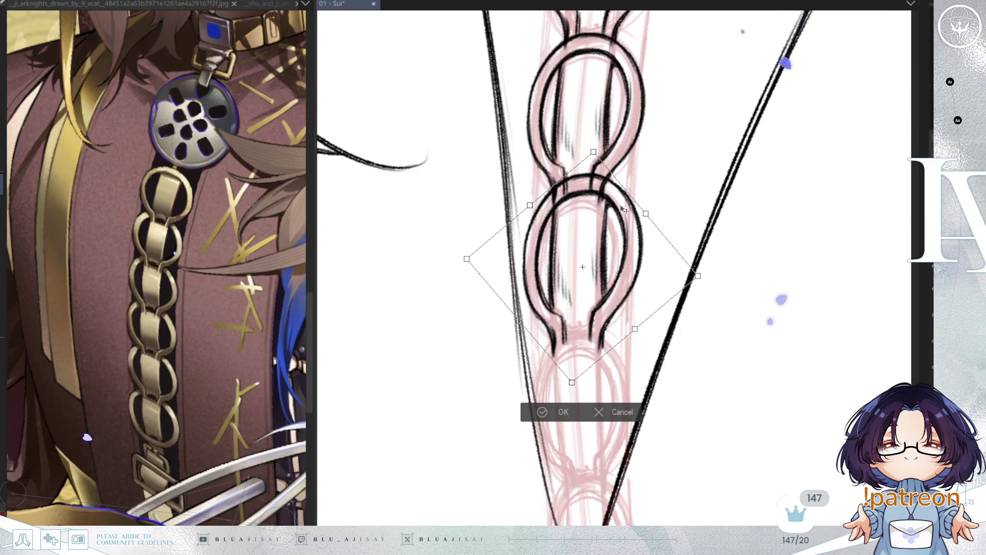
# Narrow and squash the copied ring's sides and bottom to fit the sketch, then apply
pyautogui.moveTo(645, 214); pyautogui.dragTo(644, 226)
pyautogui.moveTo(572, 382); pyautogui.dragTo(573, 379)
pyautogui.moveTo(533, 222); pyautogui.dragTo(528, 215)
pyautogui.moveTo(697, 290); pyautogui.dragTo(687, 291)
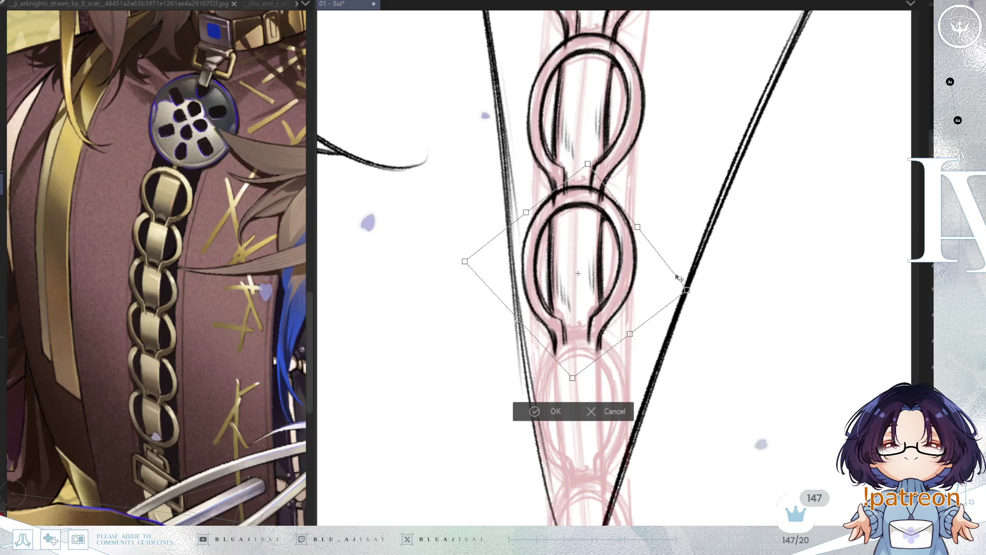
pyautogui.moveTo(630, 334); pyautogui.dragTo(628, 331)
pyautogui.moveTo(637, 227); pyautogui.dragTo(638, 230)
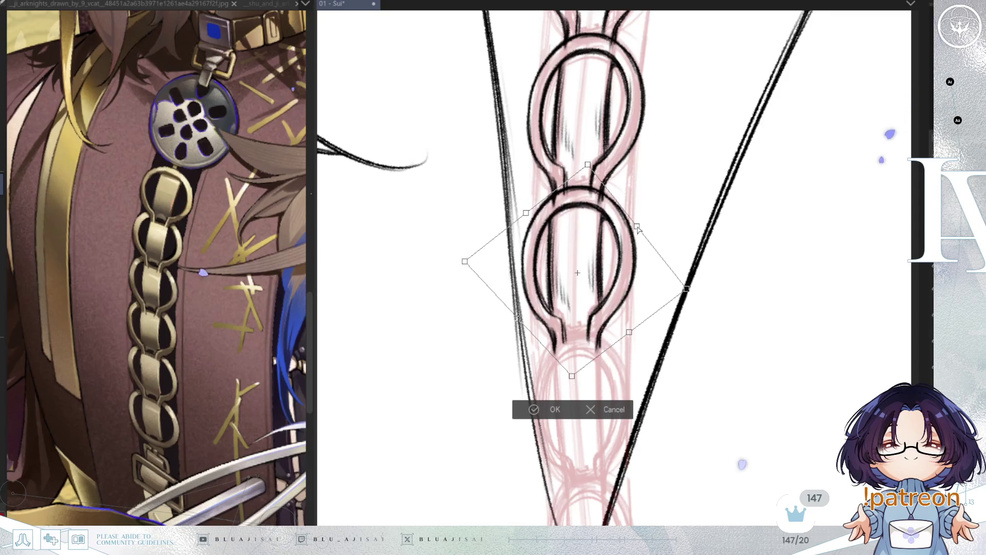
pyautogui.click(532, 414)
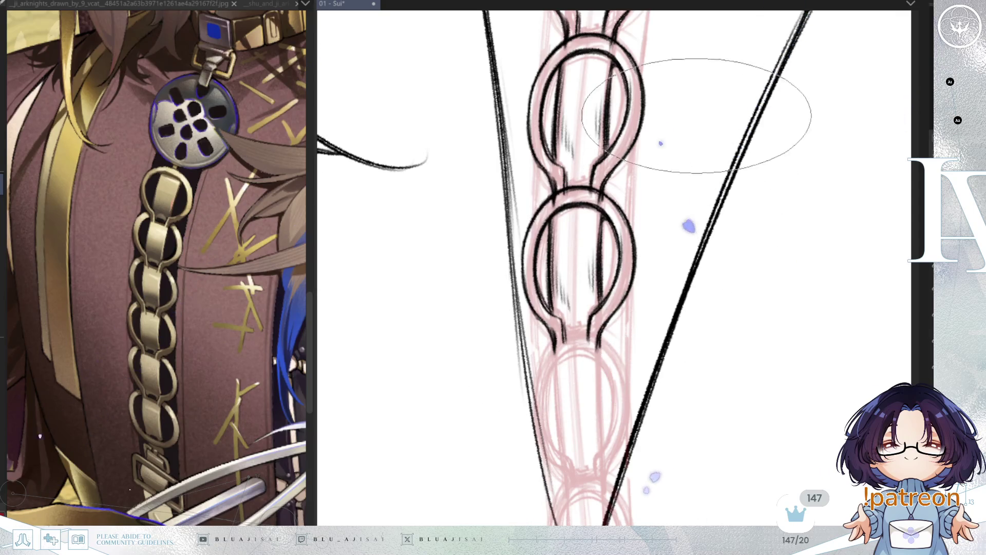
# Move another transformed copy of the link down onto the lower sketched ring
pyautogui.scroll(2, 668, 278)
pyautogui.hotkey('ctrl', 't')
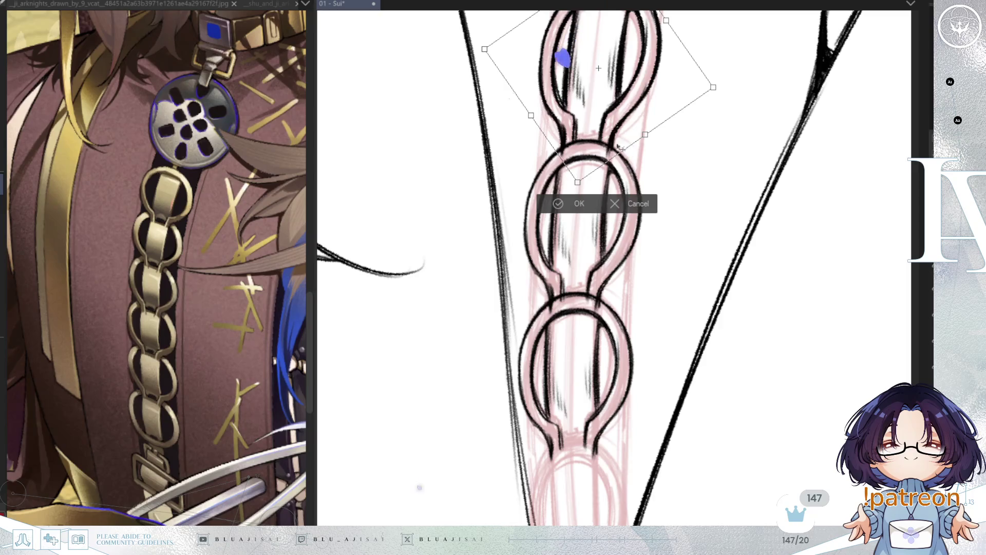
pyautogui.moveTo(633, 131); pyautogui.dragTo(621, 274)
pyautogui.press('Return')
pyautogui.scroll(-2, 744, 325)
pyautogui.hotkey('ctrl', 't')
pyautogui.moveTo(588, 194)
pyautogui.mouseDown()
pyautogui.moveTo(601, 278)
pyautogui.moveTo(660, 231)
pyautogui.moveTo(645, 222)
pyautogui.moveTo(611, 248)
pyautogui.moveTo(613, 293)
pyautogui.mouseUp()
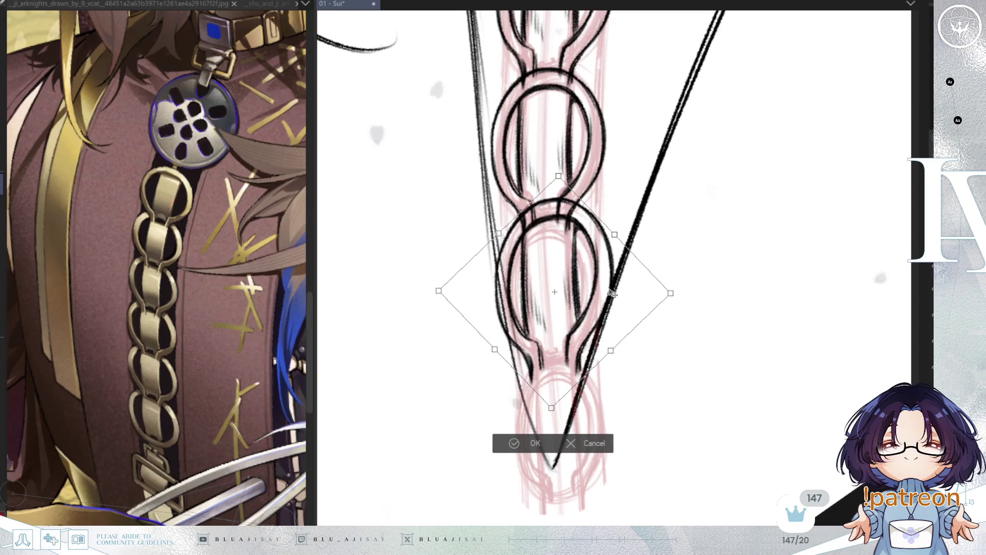
# Squeeze the ring's sides, top and bottom to match its sketch, then apply the scaling
pyautogui.moveTo(614, 234); pyautogui.dragTo(613, 253)
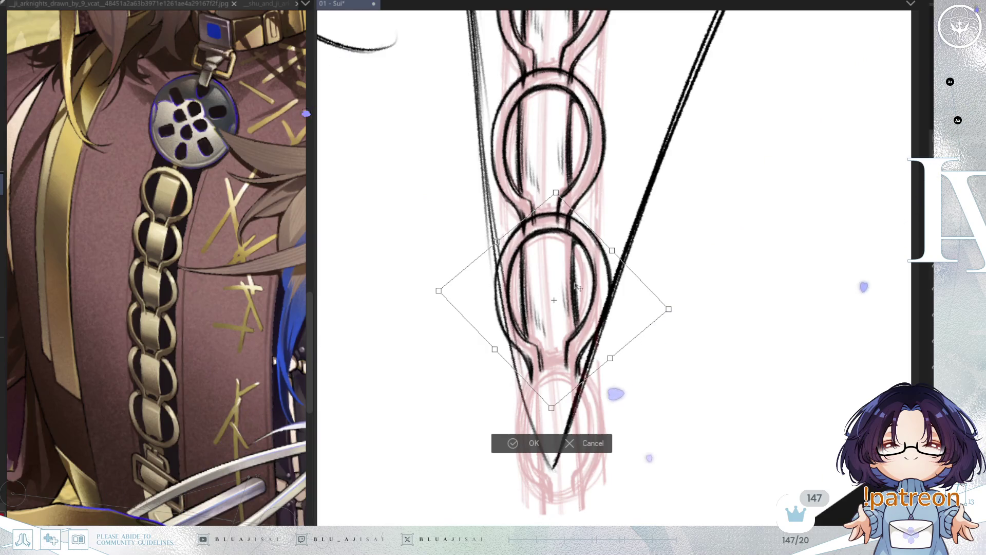
pyautogui.moveTo(438, 290); pyautogui.dragTo(448, 290)
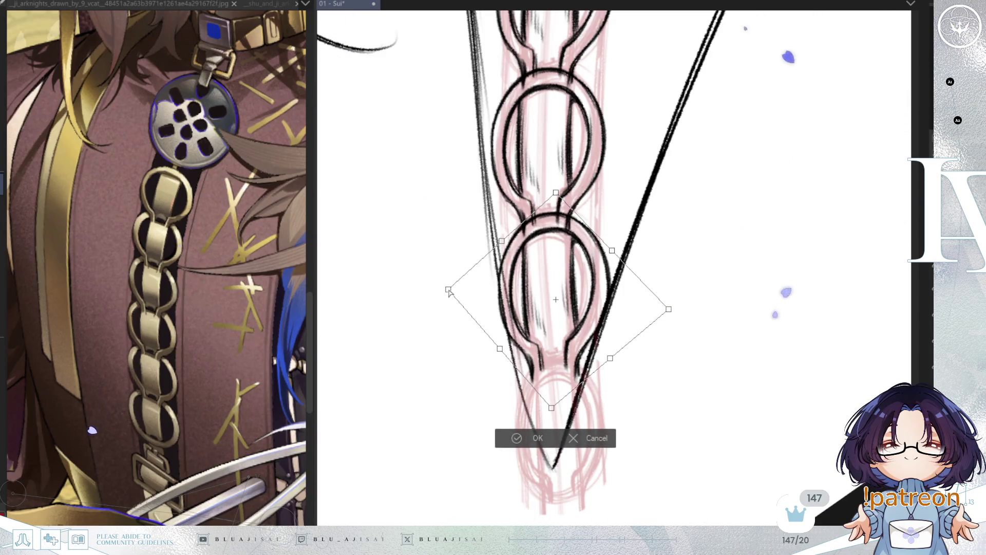
pyautogui.moveTo(668, 310); pyautogui.dragTo(665, 315)
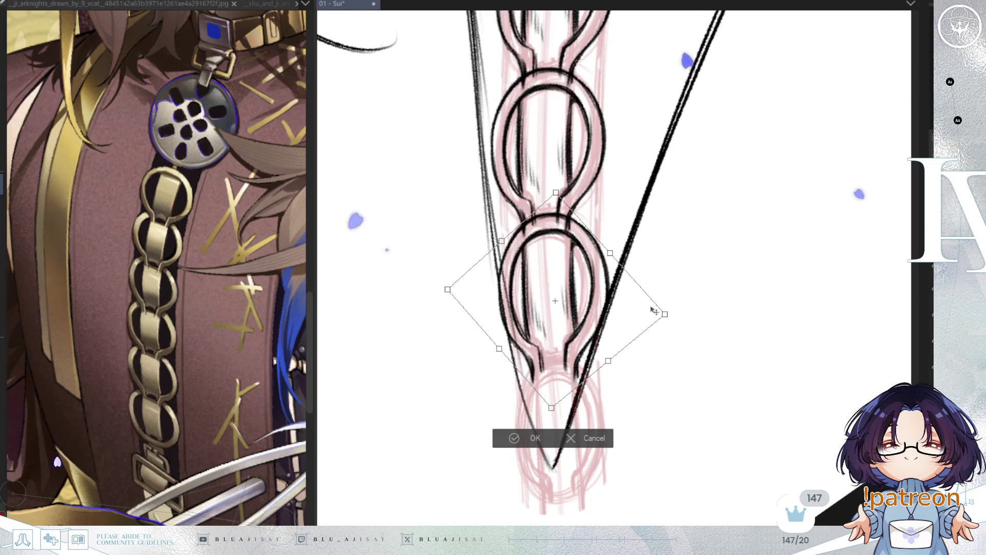
pyautogui.moveTo(608, 360); pyautogui.dragTo(605, 358)
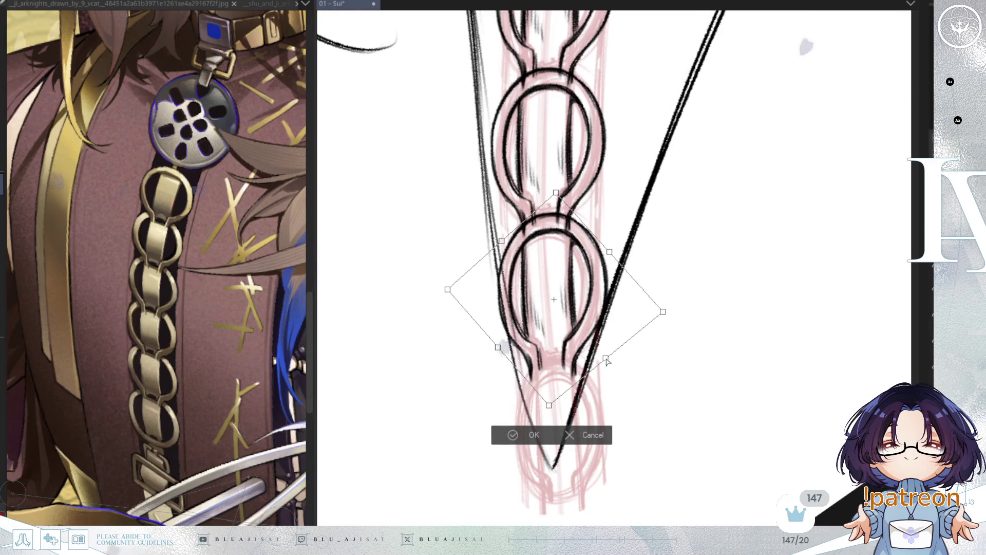
pyautogui.moveTo(664, 313); pyautogui.dragTo(660, 315)
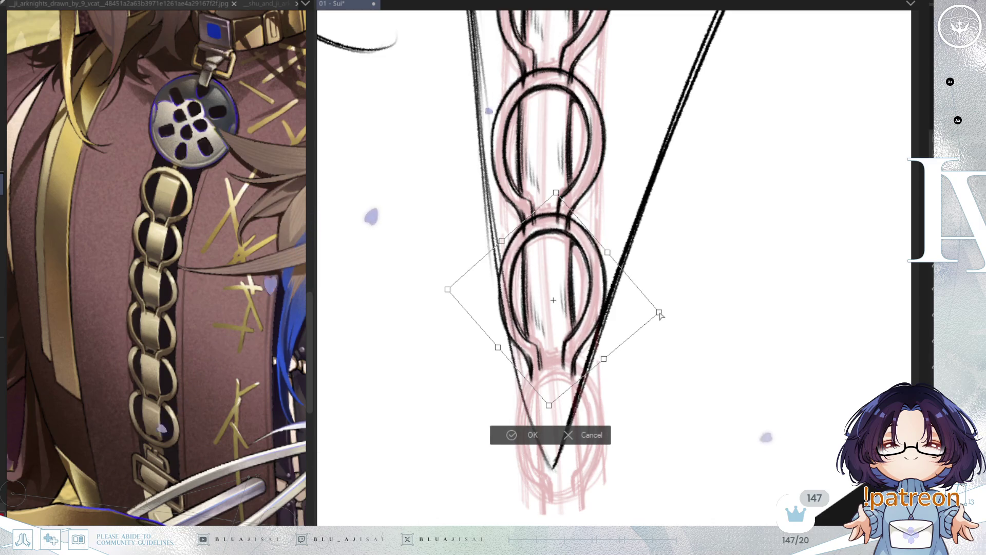
pyautogui.moveTo(451, 293); pyautogui.dragTo(447, 289)
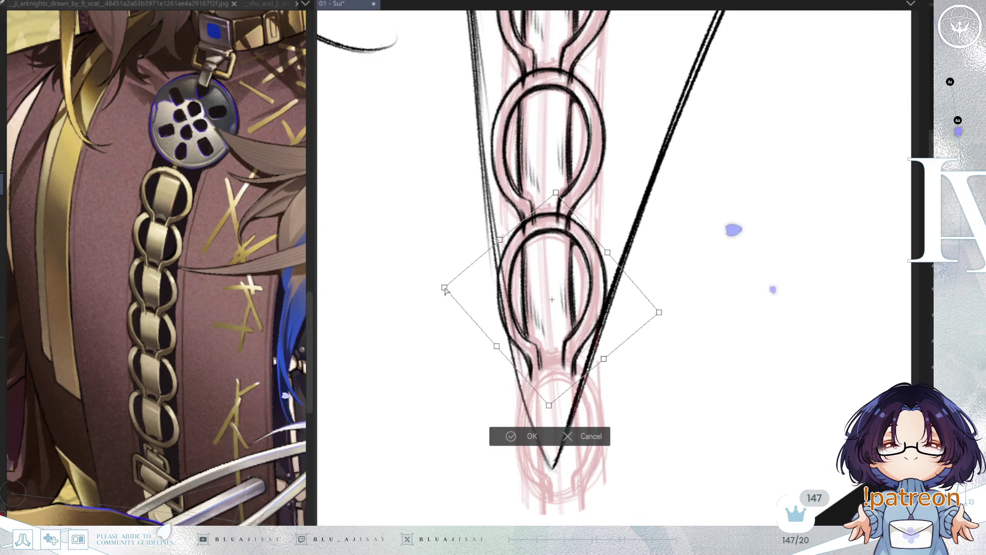
pyautogui.moveTo(549, 406); pyautogui.dragTo(550, 397)
pyautogui.moveTo(557, 196); pyautogui.dragTo(558, 198)
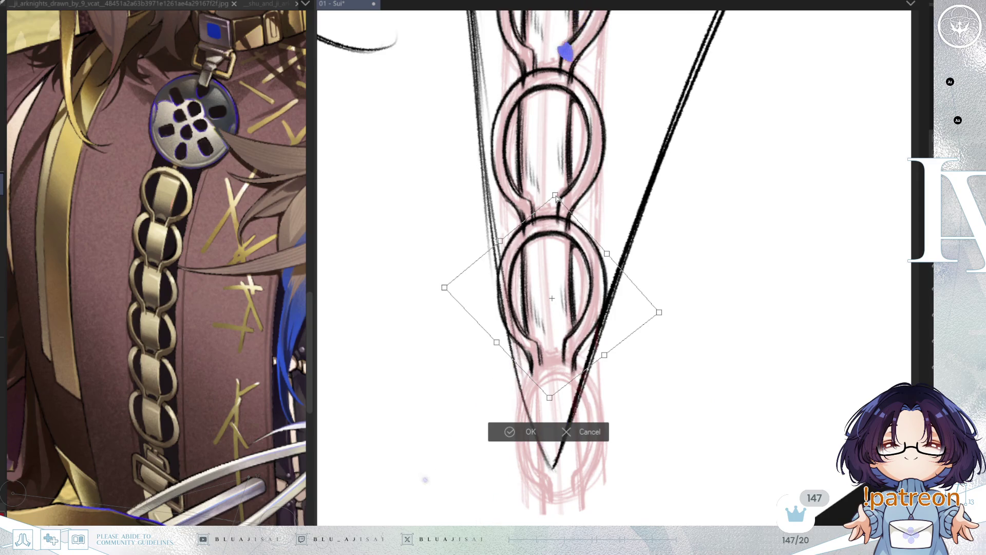
pyautogui.click(504, 434)
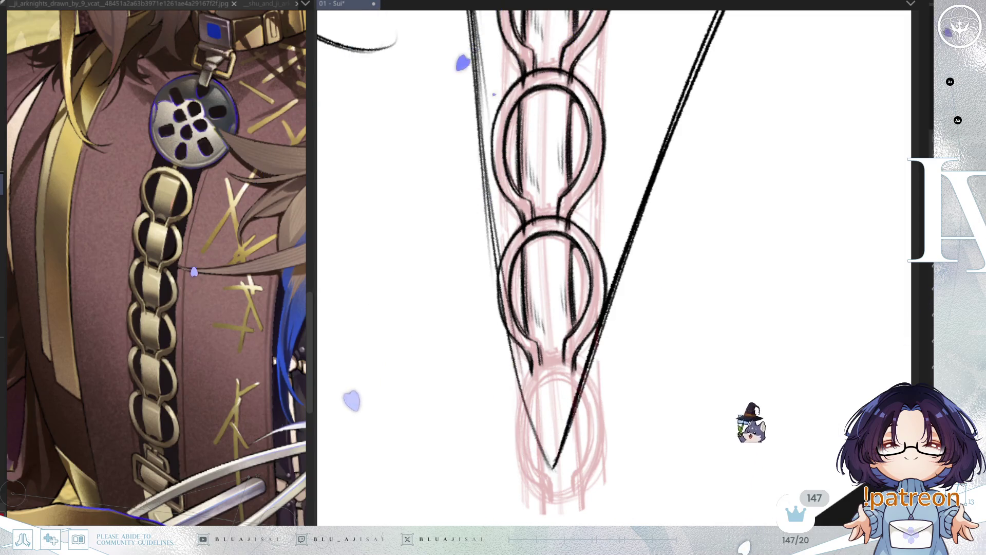
# Transform a copied chain link, shifting it right and down and squashing its bottom
pyautogui.moveTo(616, 165)
pyautogui.mouseDown()
pyautogui.moveTo(627, 352)
pyautogui.moveTo(586, 404)
pyautogui.moveTo(628, 354)
pyautogui.moveTo(650, 286)
pyautogui.moveTo(686, 296)
pyautogui.mouseUp()
pyautogui.hotkey('ctrl', 't')
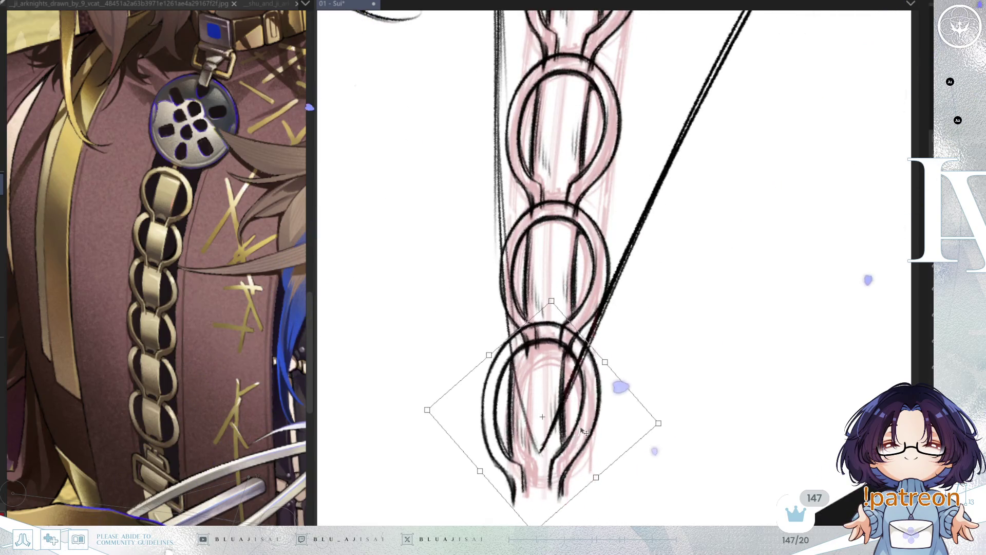
pyautogui.scroll(2, 588, 423)
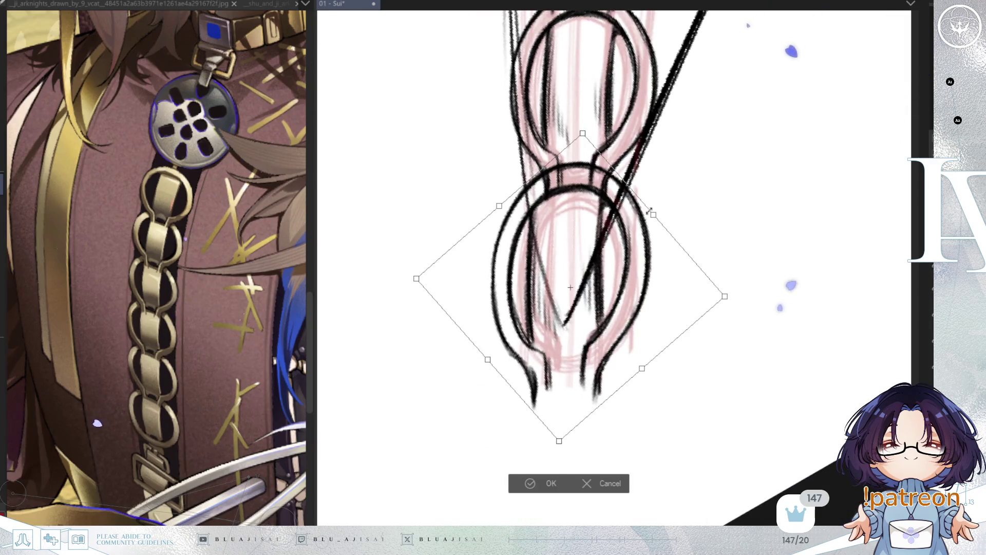
pyautogui.moveTo(652, 215); pyautogui.dragTo(647, 232)
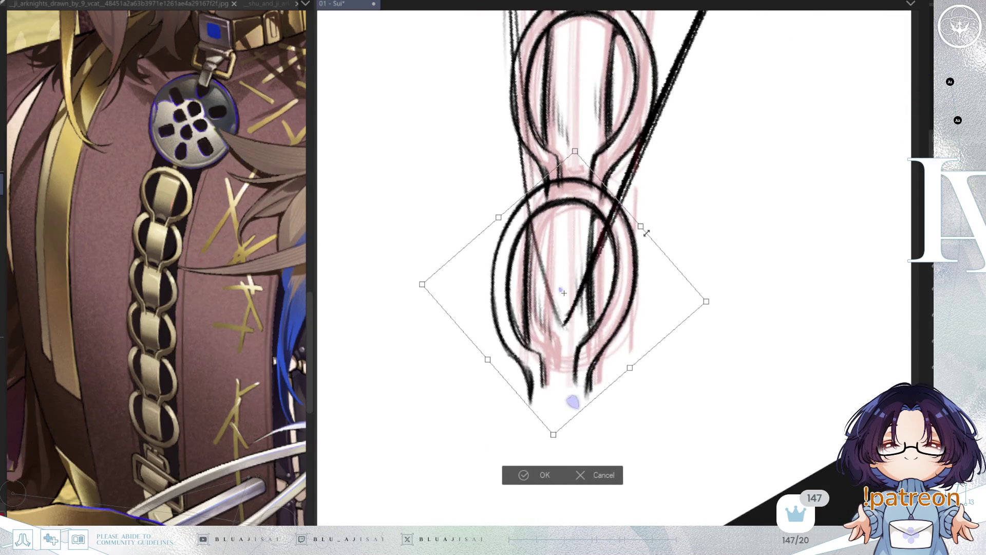
pyautogui.moveTo(579, 416); pyautogui.dragTo(619, 344)
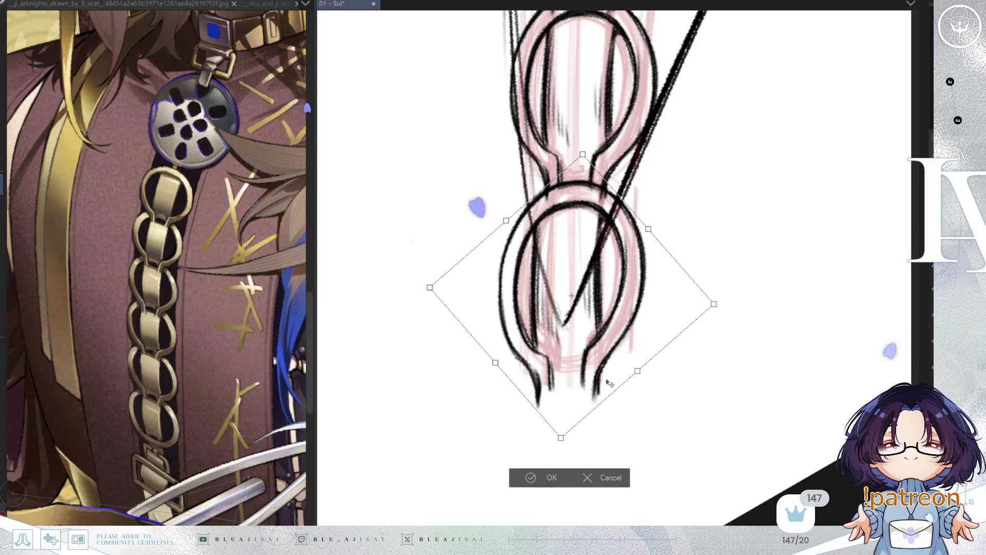
pyautogui.moveTo(562, 434); pyautogui.dragTo(566, 411)
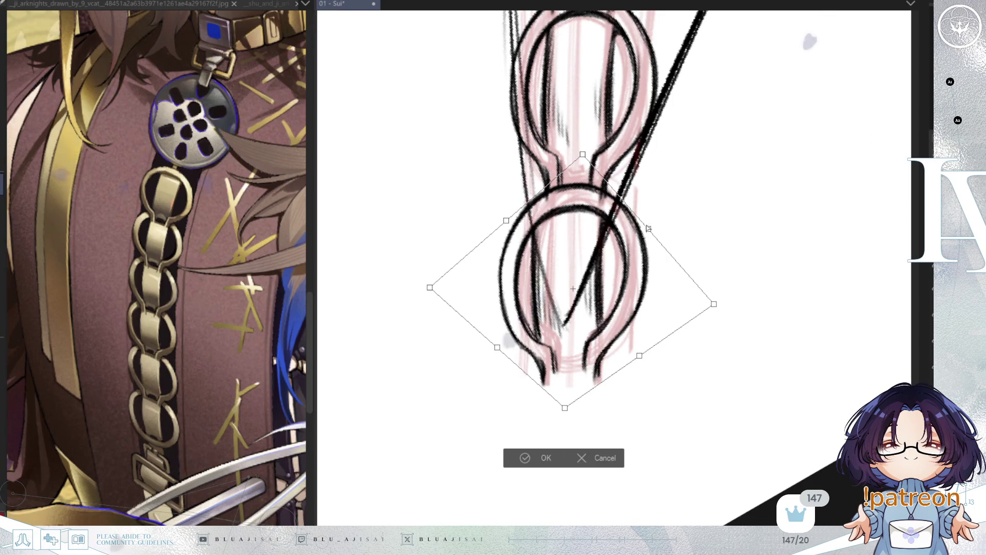
# Fine-tune the link's corners and sides to fit the lowest sketched ring and apply it
pyautogui.moveTo(648, 228); pyautogui.dragTo(612, 268)
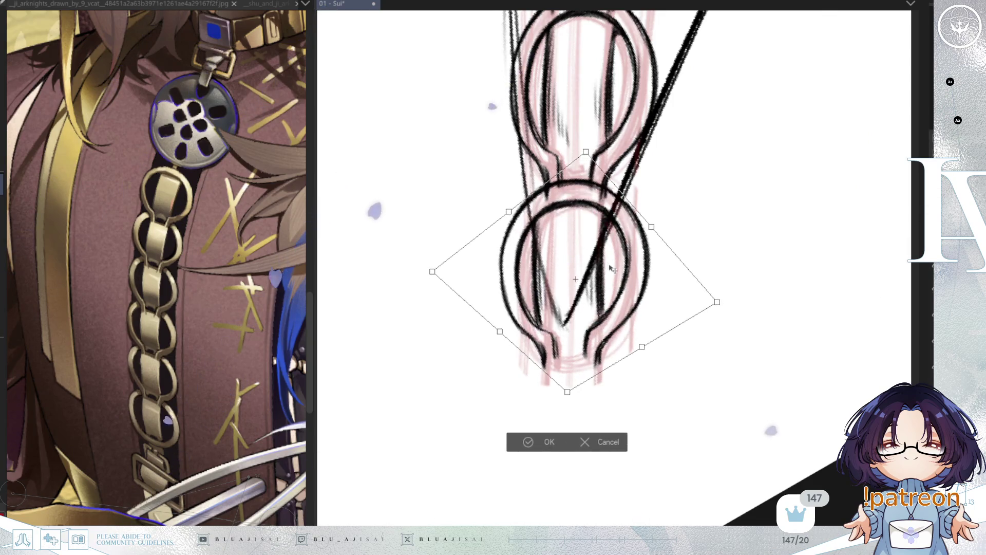
pyautogui.moveTo(566, 392); pyautogui.dragTo(567, 408)
pyautogui.moveTo(647, 233); pyautogui.dragTo(653, 234)
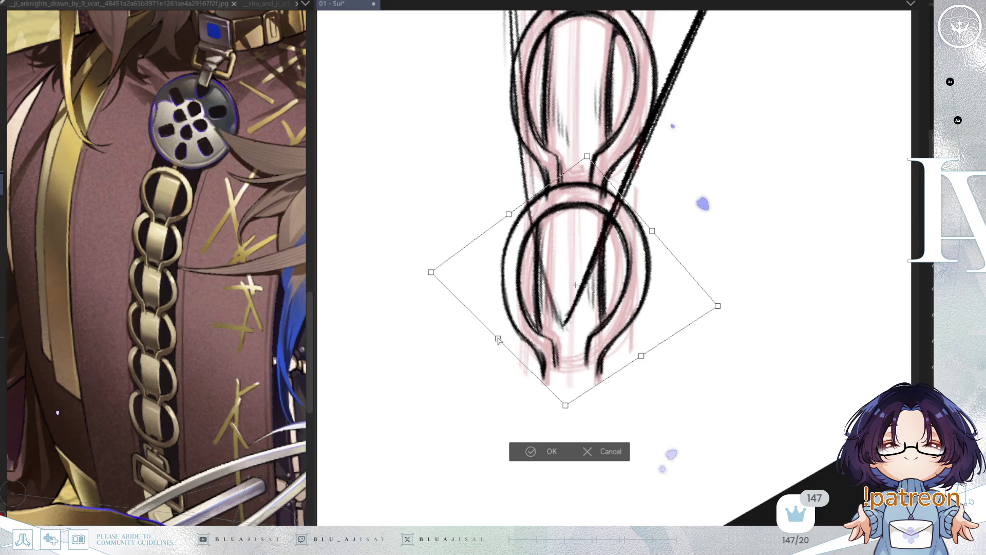
pyautogui.moveTo(498, 339); pyautogui.dragTo(499, 340)
pyautogui.moveTo(718, 306); pyautogui.dragTo(706, 310)
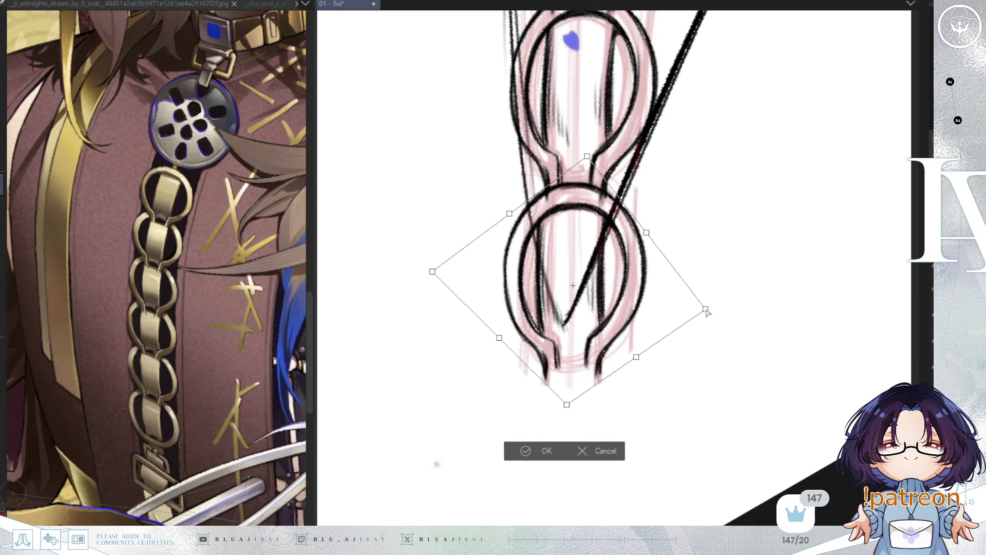
pyautogui.moveTo(439, 272); pyautogui.dragTo(441, 268)
pyautogui.moveTo(646, 234); pyautogui.dragTo(646, 234)
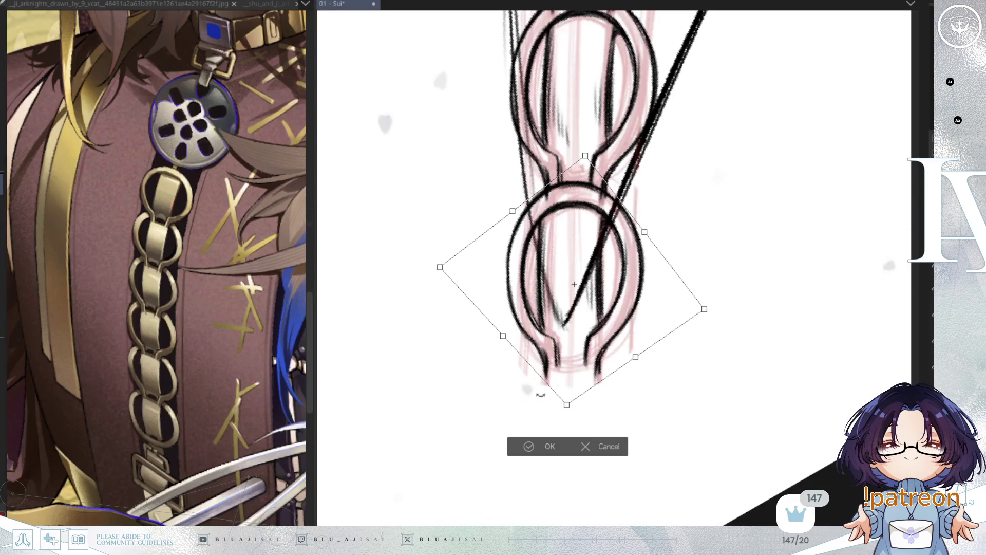
pyautogui.press('Return')
pyautogui.moveTo(552, 381); pyautogui.dragTo(581, 429)
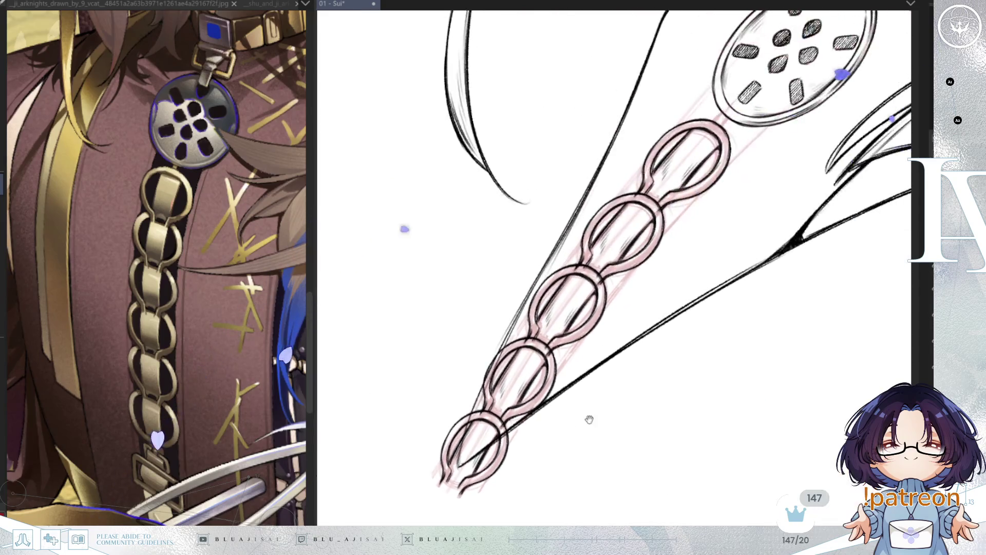
# Undo the lower inked chain links, keeping only the top two
pyautogui.moveTo(667, 418); pyautogui.dragTo(660, 444)
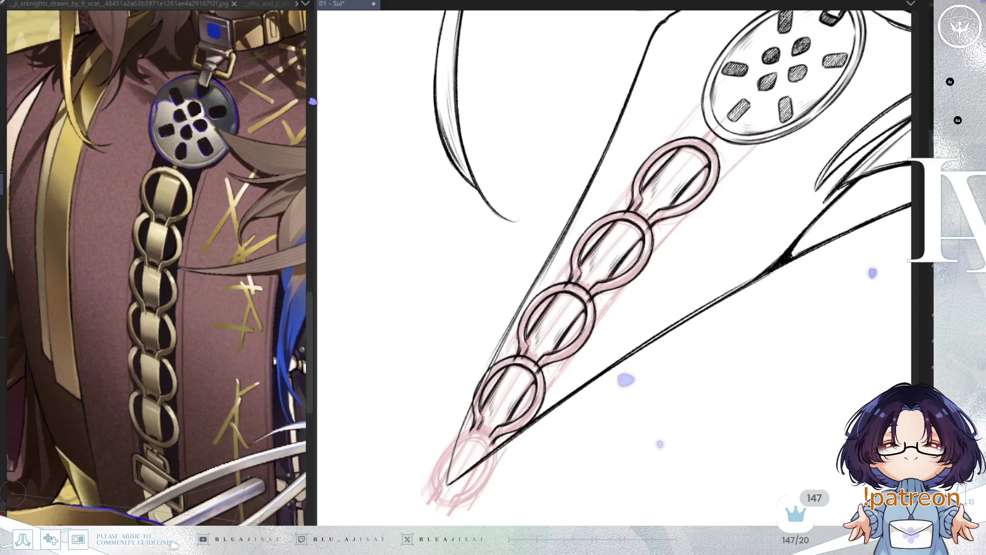
pyautogui.hotkey('ctrl', 'z')
pyautogui.hotkey('ctrl', 'z')
pyautogui.hotkey('ctrl', 'z')
pyautogui.hotkey('ctrl', 'z')
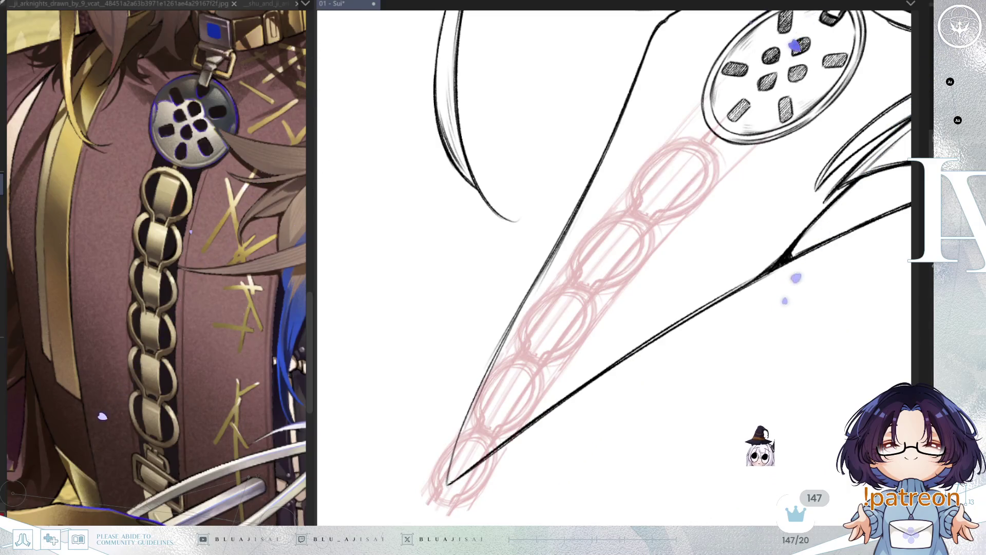
pyautogui.hotkey('ctrl', 'y')
pyautogui.hotkey('ctrl', 'y')
pyautogui.hotkey('ctrl', 'y')
pyautogui.hotkey('ctrl', 'y')
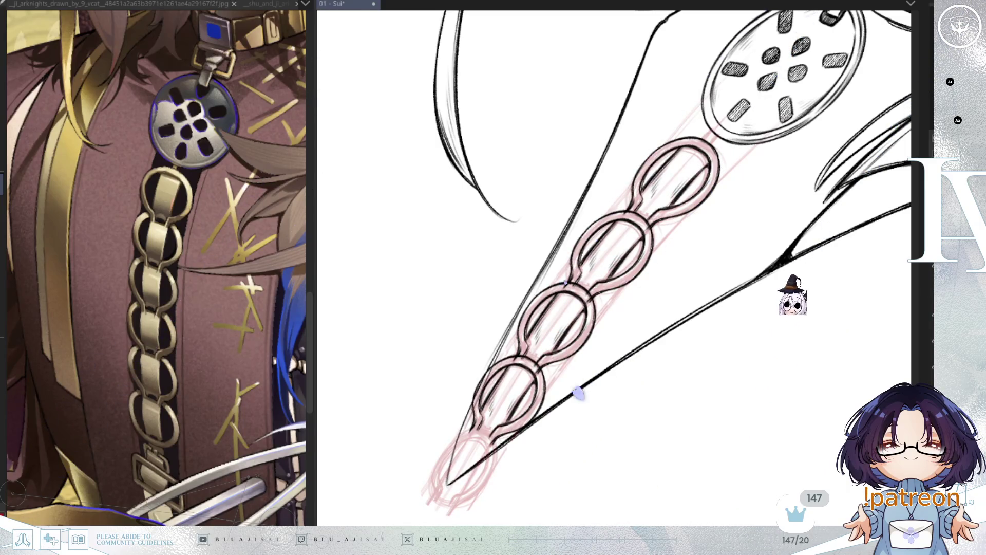
pyautogui.press('Home')
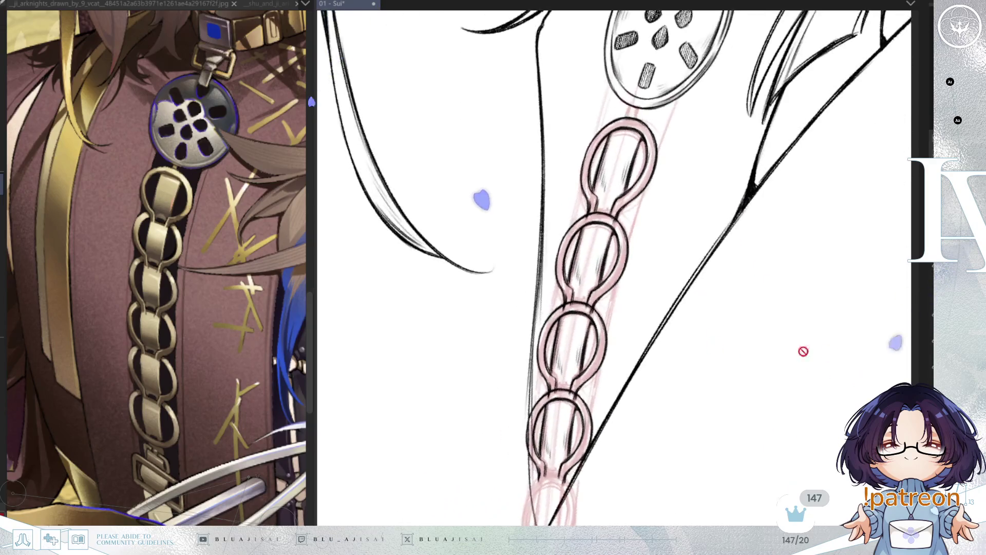
pyautogui.hotkey('ctrl', 'z')
pyautogui.hotkey('ctrl', 'z')
pyautogui.hotkey('ctrl', 'z')
pyautogui.hotkey('ctrl', 'y')
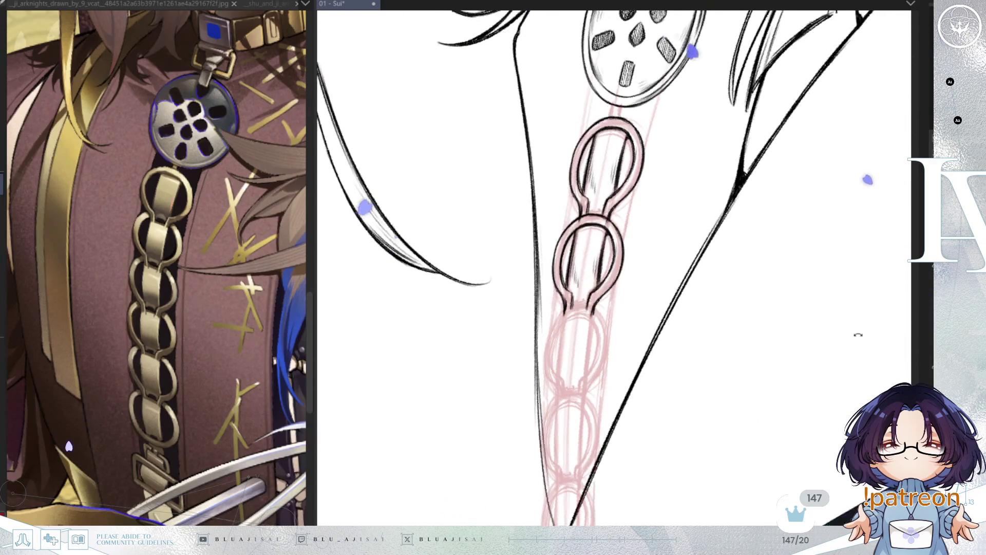
pyautogui.scroll(2, 573, 230)
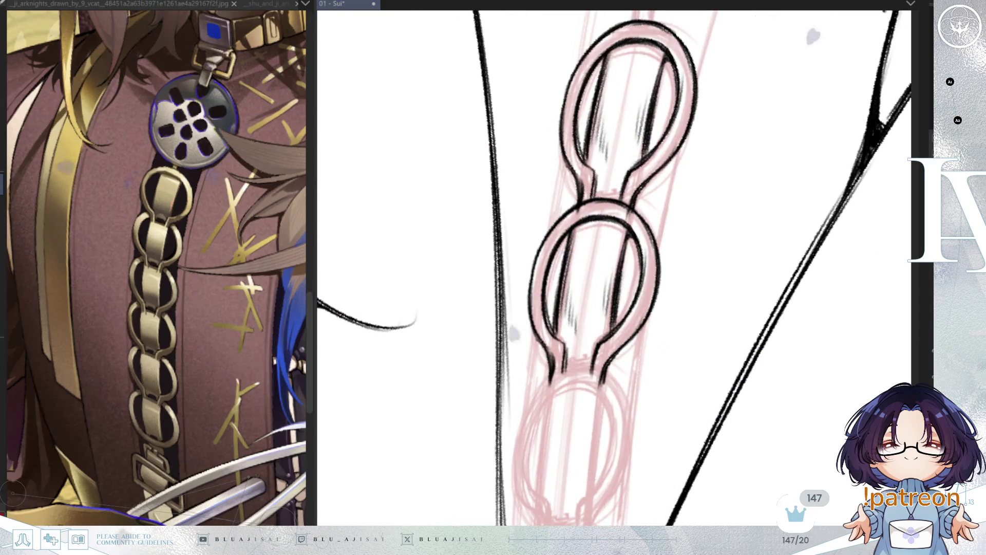
pyautogui.press('Home')
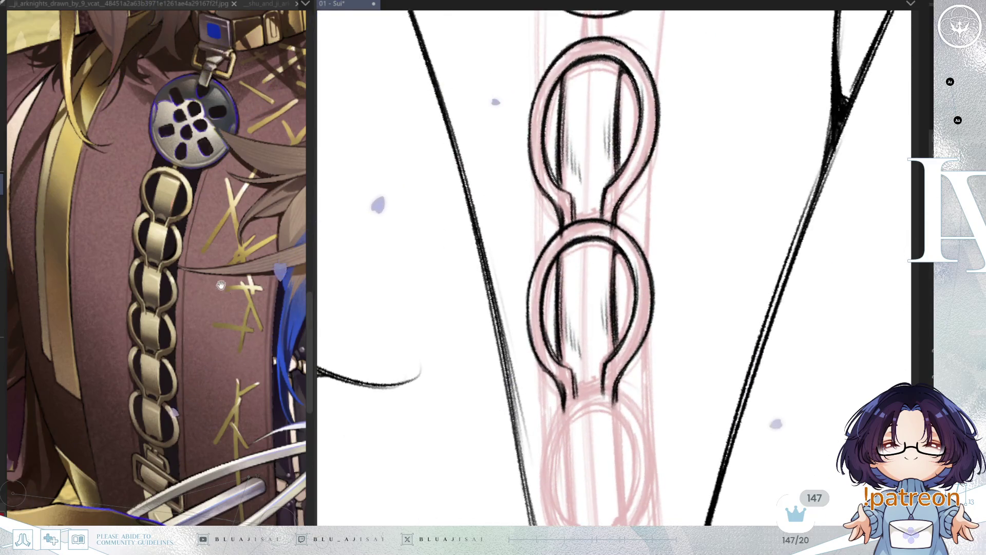
pyautogui.scroll(3, 223, 290)
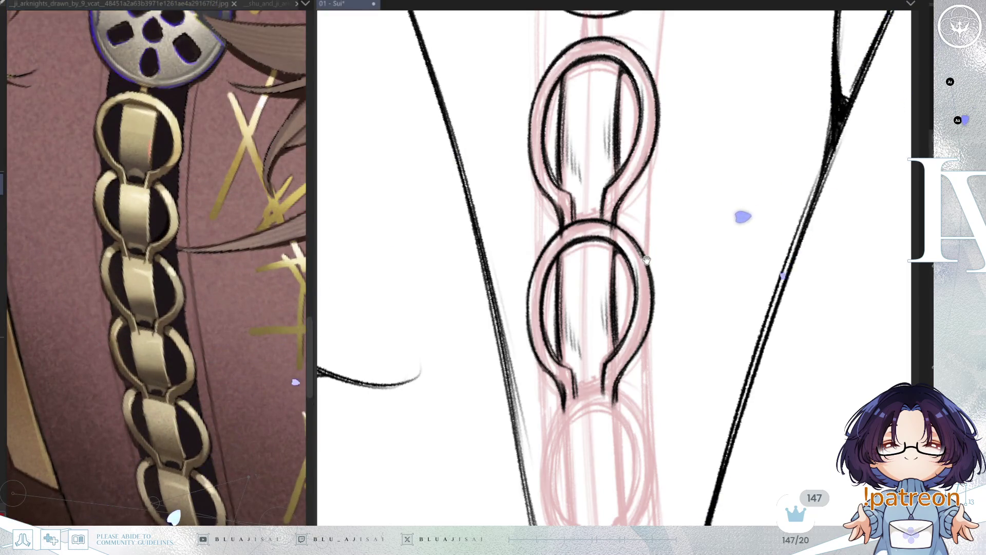
pyautogui.moveTo(646, 259); pyautogui.dragTo(654, 262)
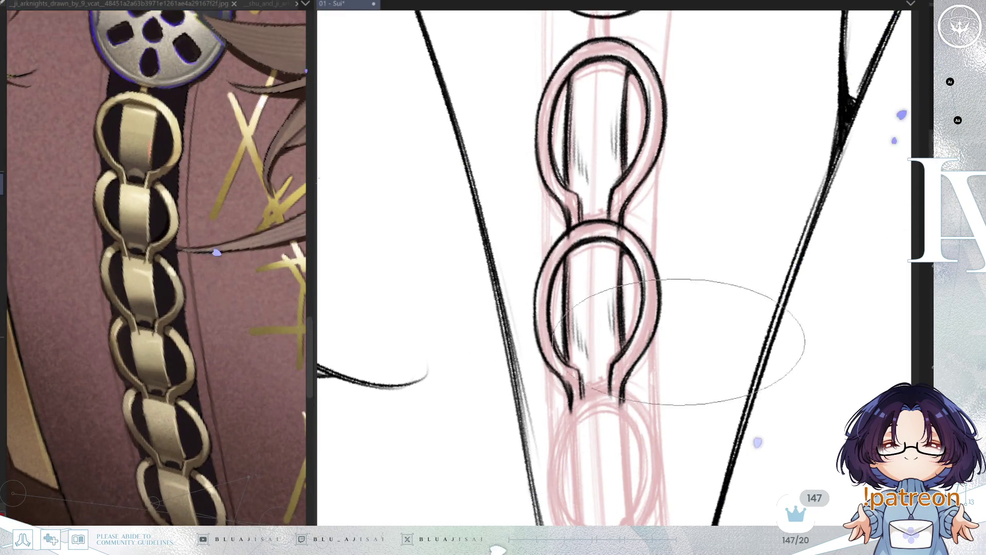
pyautogui.hotkey('ctrl', 'z')
pyautogui.hotkey('ctrl', 'y')
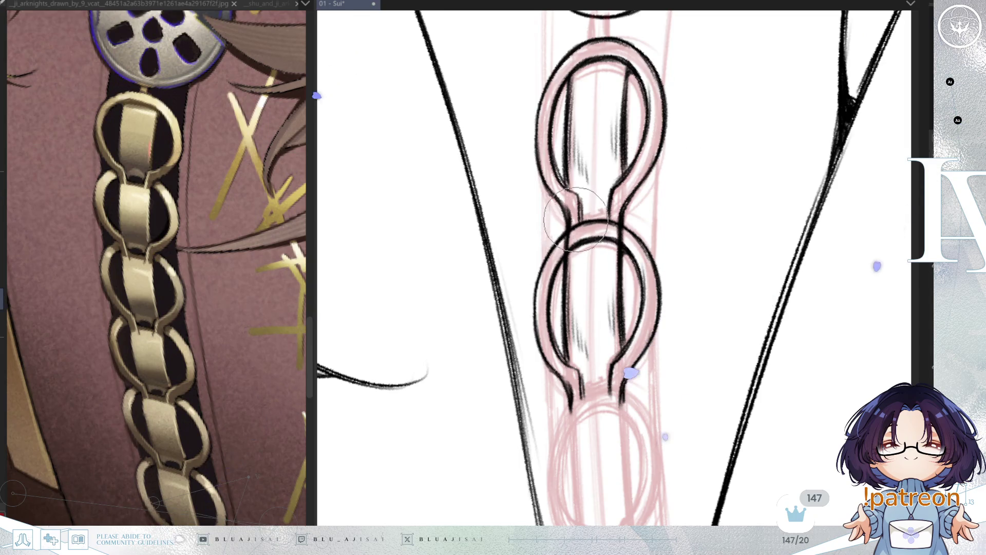
# Erase the dark junction strokes between the two links and restore the third link below
pyautogui.moveTo(575, 221)
pyautogui.mouseDown()
pyautogui.moveTo(589, 251)
pyautogui.moveTo(601, 252)
pyautogui.moveTo(606, 220)
pyautogui.mouseUp()
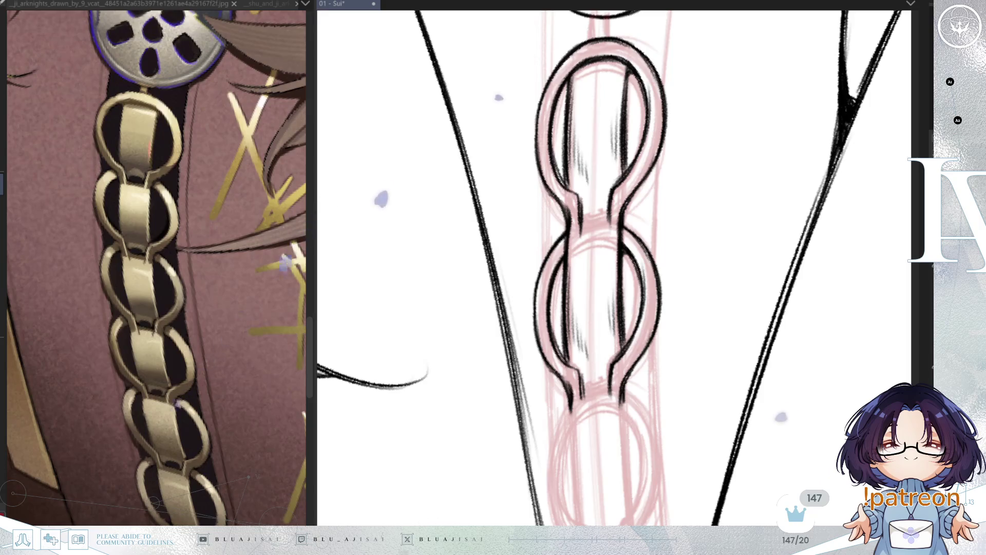
pyautogui.moveTo(639, 353); pyautogui.dragTo(539, 246)
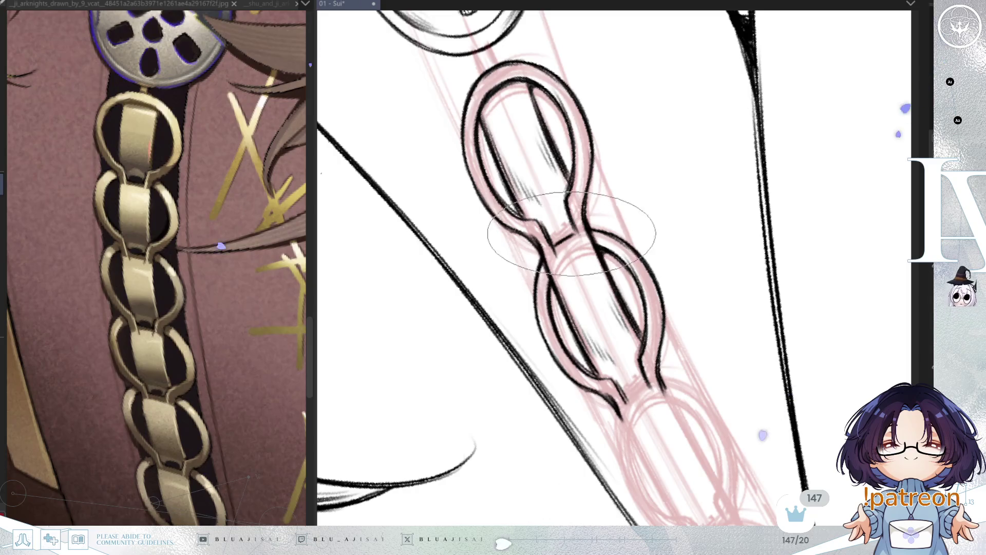
pyautogui.press('Home')
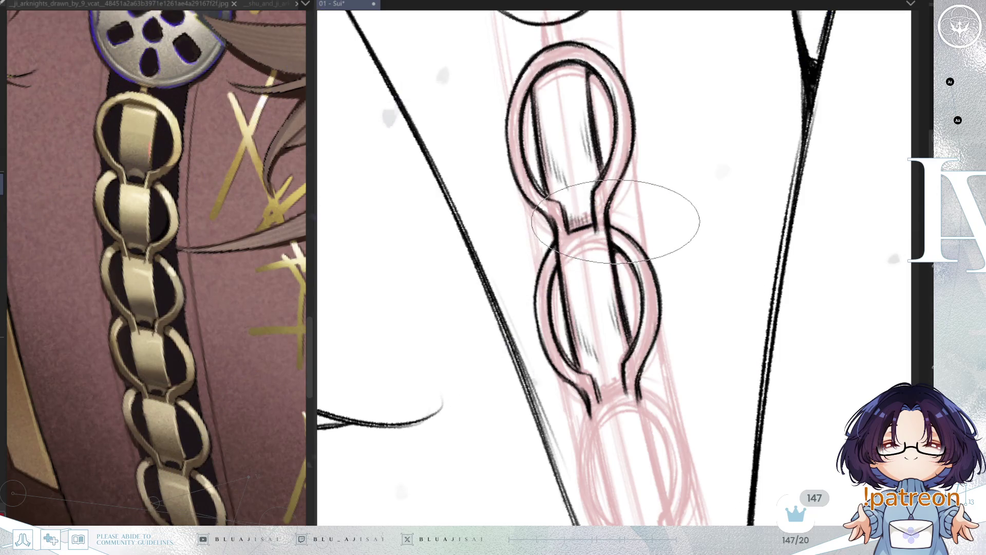
pyautogui.press('6')
pyautogui.press('6')
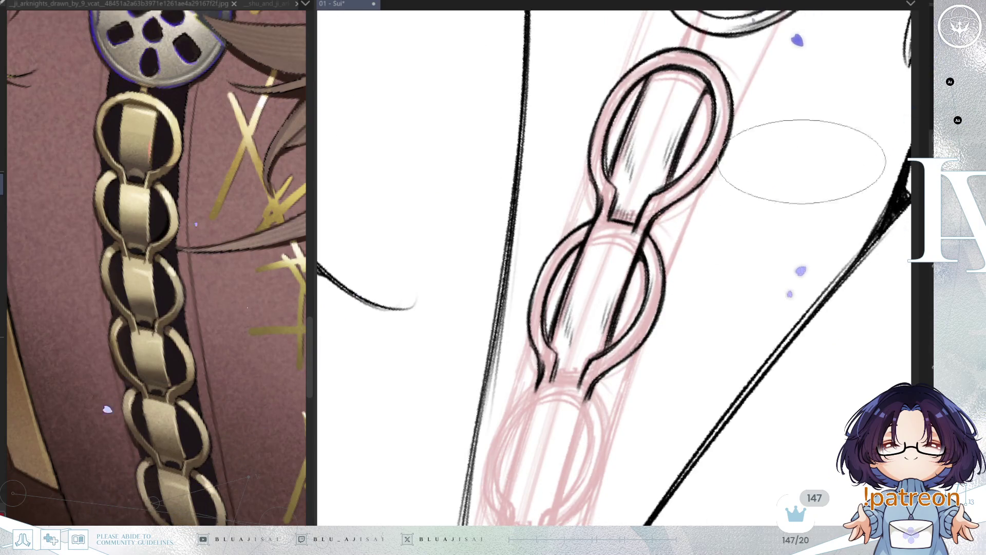
pyautogui.press('6')
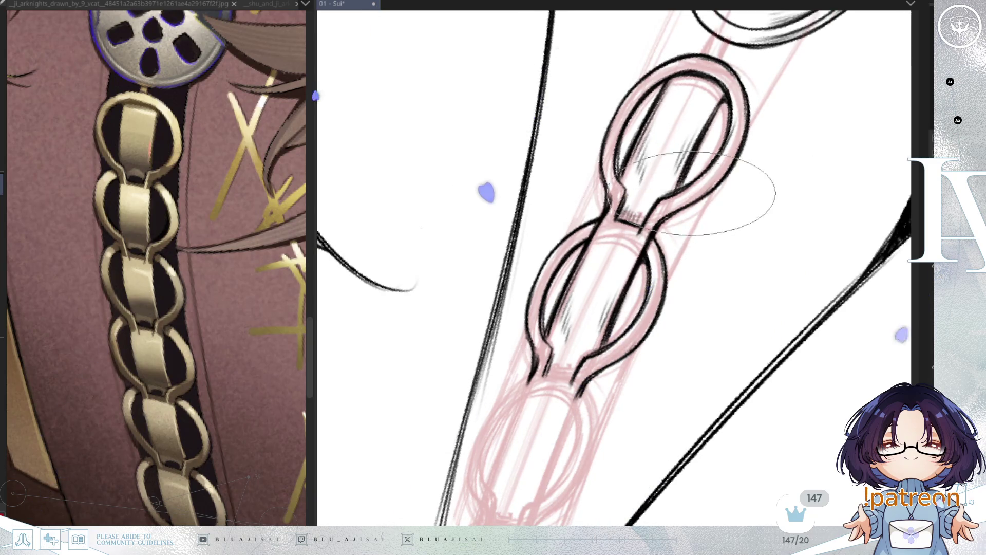
pyautogui.press('4')
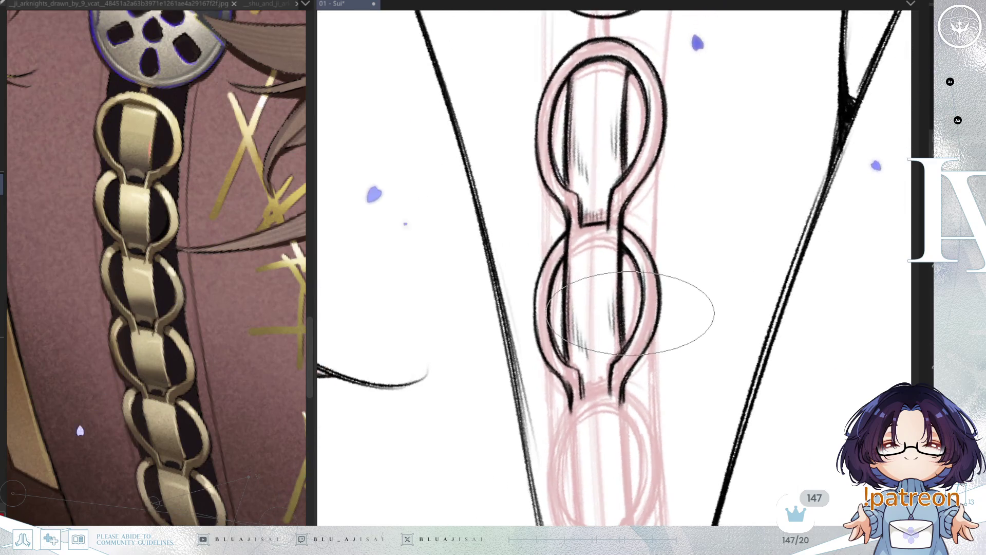
pyautogui.moveTo(637, 314)
pyautogui.mouseDown()
pyautogui.moveTo(689, 316)
pyautogui.moveTo(712, 291)
pyautogui.mouseUp()
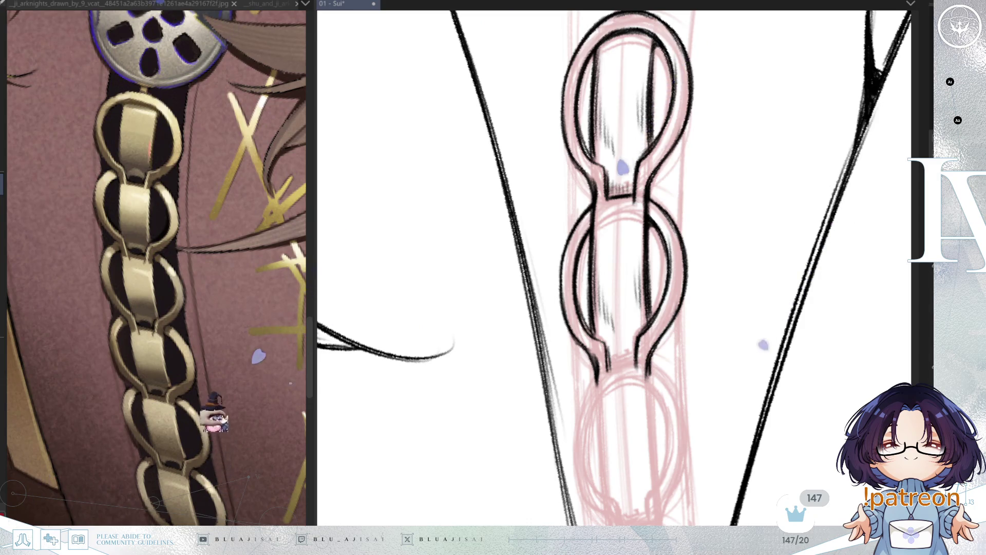
pyautogui.scroll(-1, 647, 291)
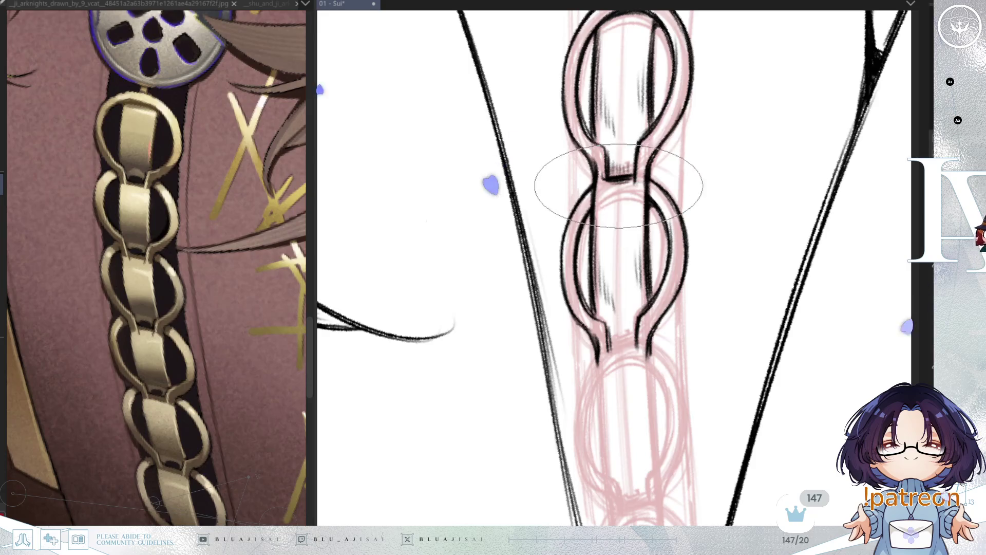
pyautogui.moveTo(679, 179)
pyautogui.mouseDown()
pyautogui.moveTo(672, 264)
pyautogui.moveTo(710, 355)
pyautogui.moveTo(706, 374)
pyautogui.moveTo(708, 330)
pyautogui.moveTo(703, 379)
pyautogui.moveTo(699, 336)
pyautogui.mouseUp()
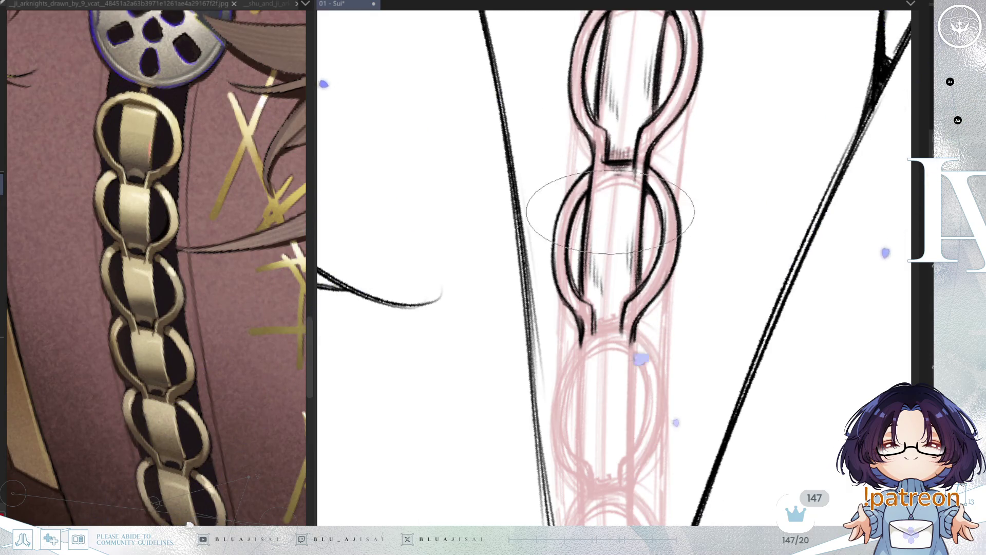
pyautogui.moveTo(615, 286); pyautogui.dragTo(613, 269)
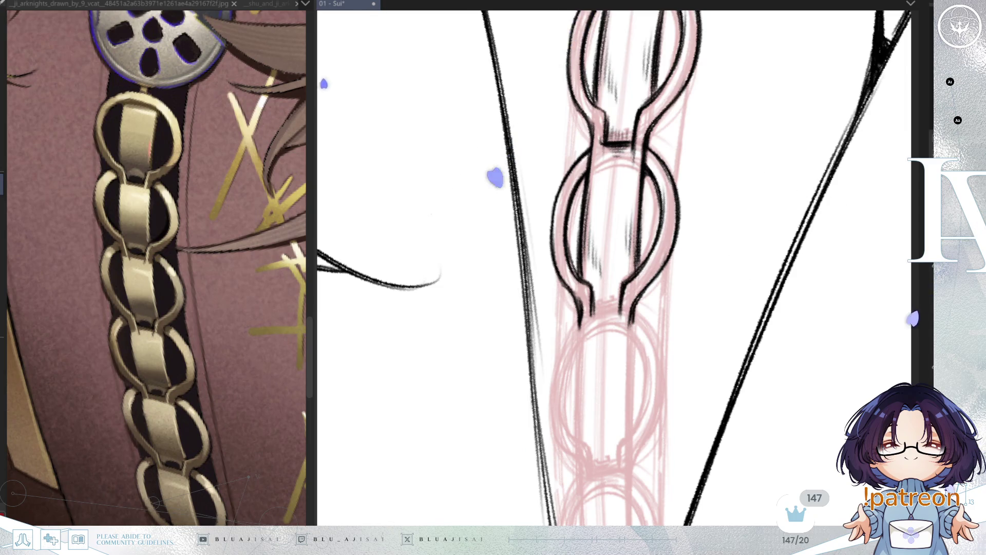
pyautogui.hotkey('ctrl', 'y')
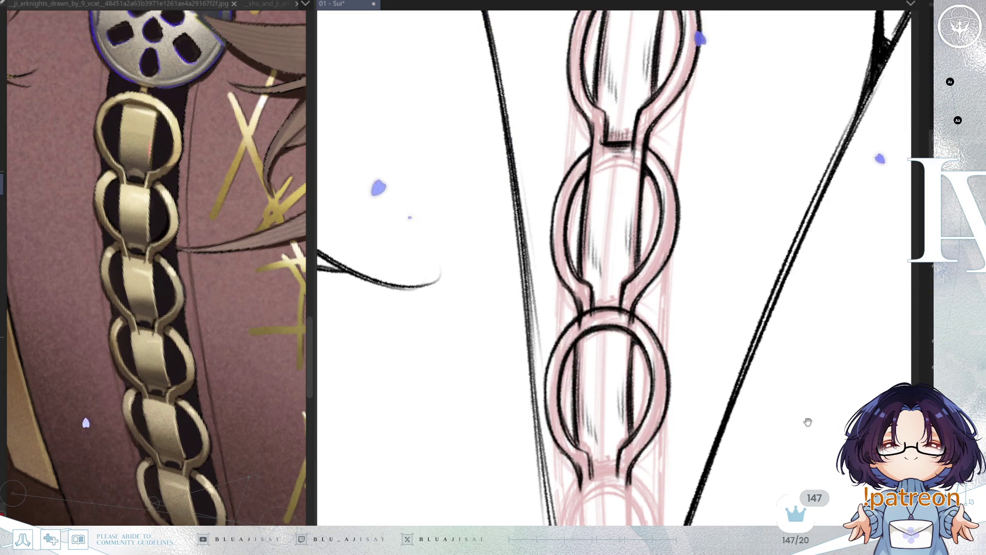
# Check the lower link and switch from a small round brush back to the wide flat brush
pyautogui.moveTo(809, 421); pyautogui.dragTo(812, 382)
pyautogui.hotkey('ctrl', 'z')
pyautogui.hotkey('ctrl', 'y')
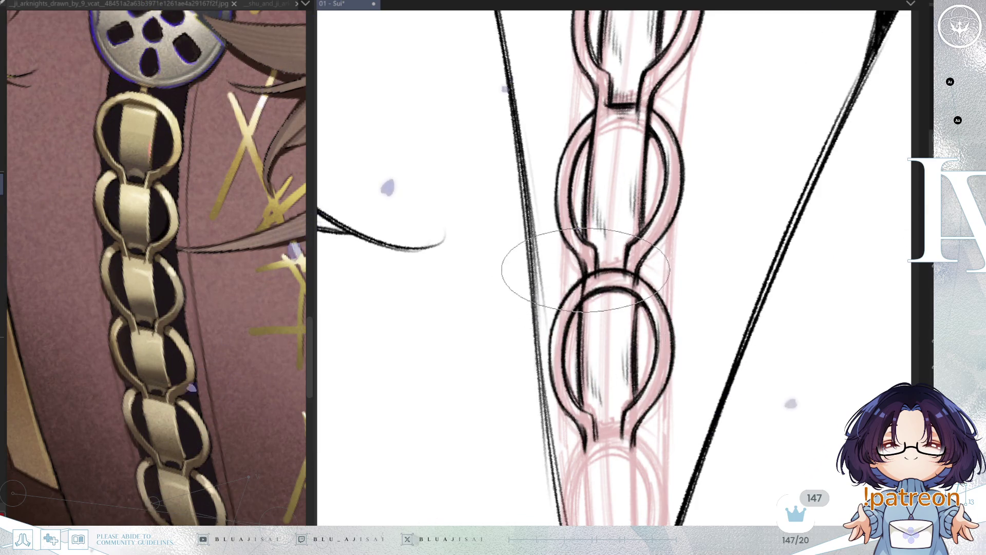
pyautogui.press('e')
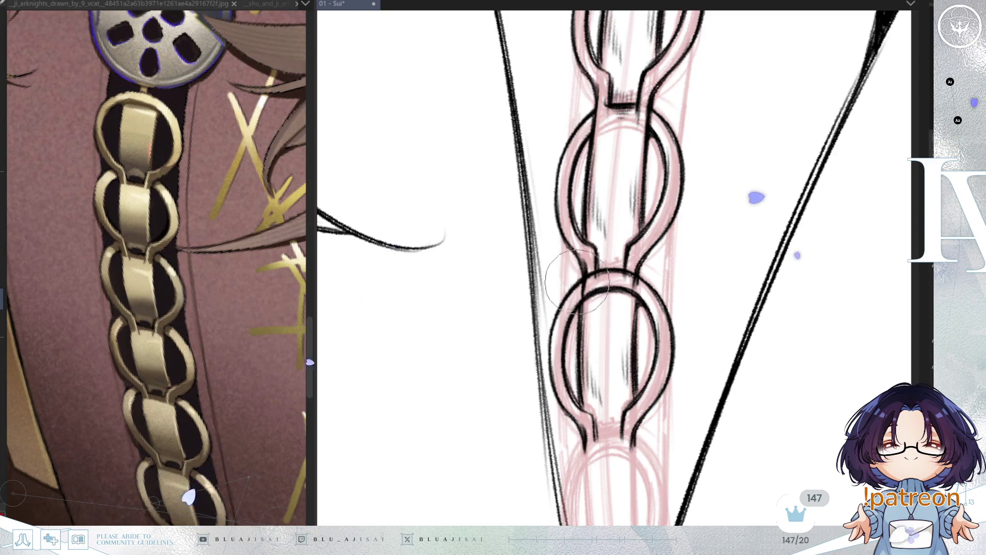
pyautogui.press('p')
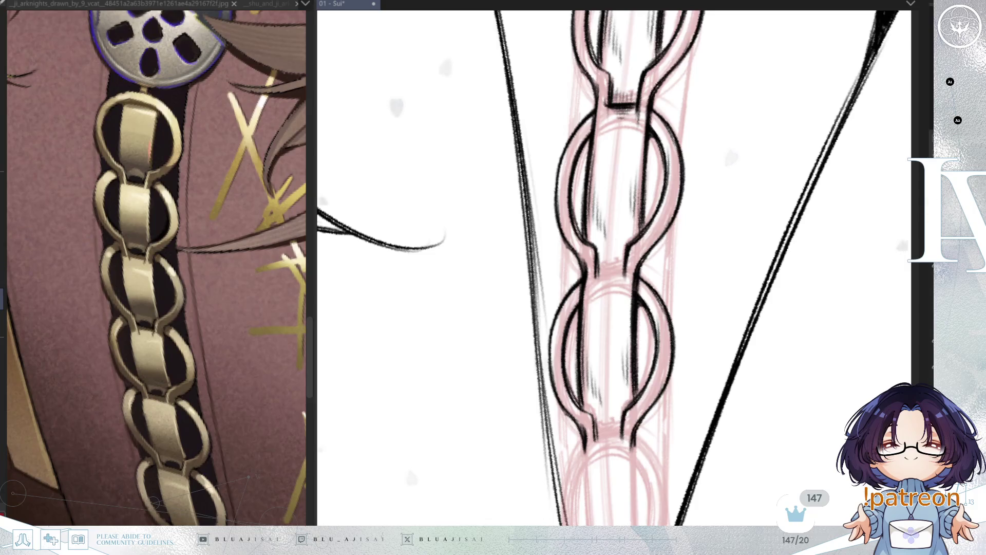
pyautogui.press('-')
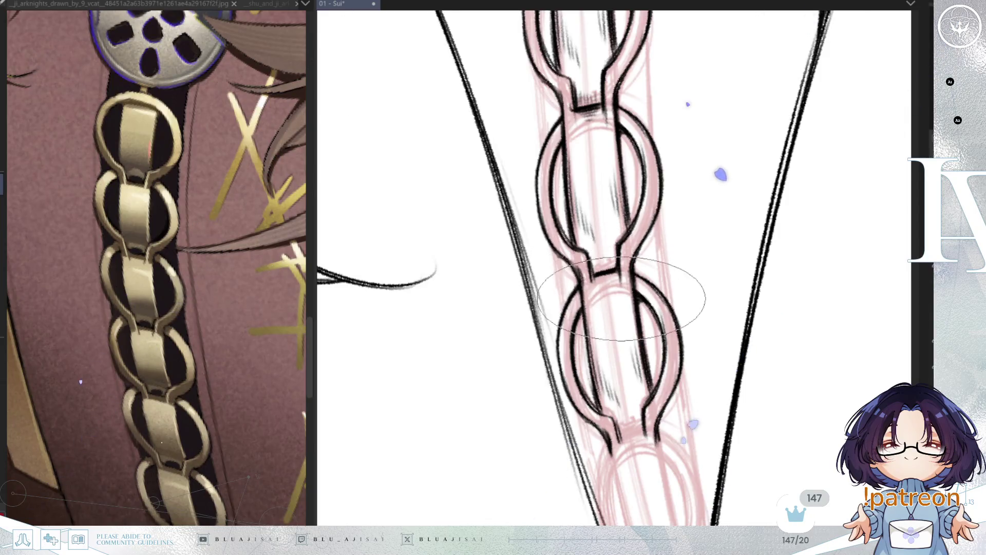
pyautogui.press('^')
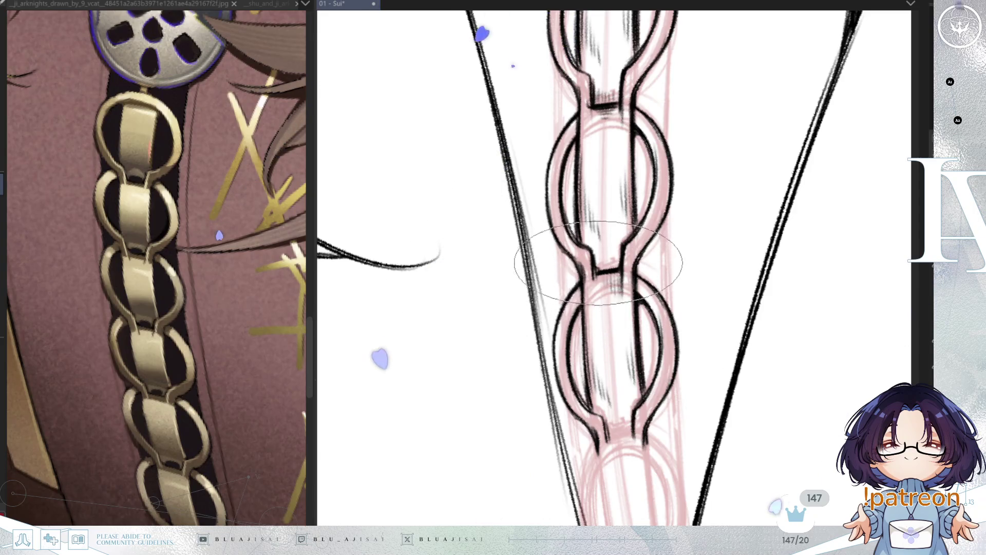
pyautogui.press('-')
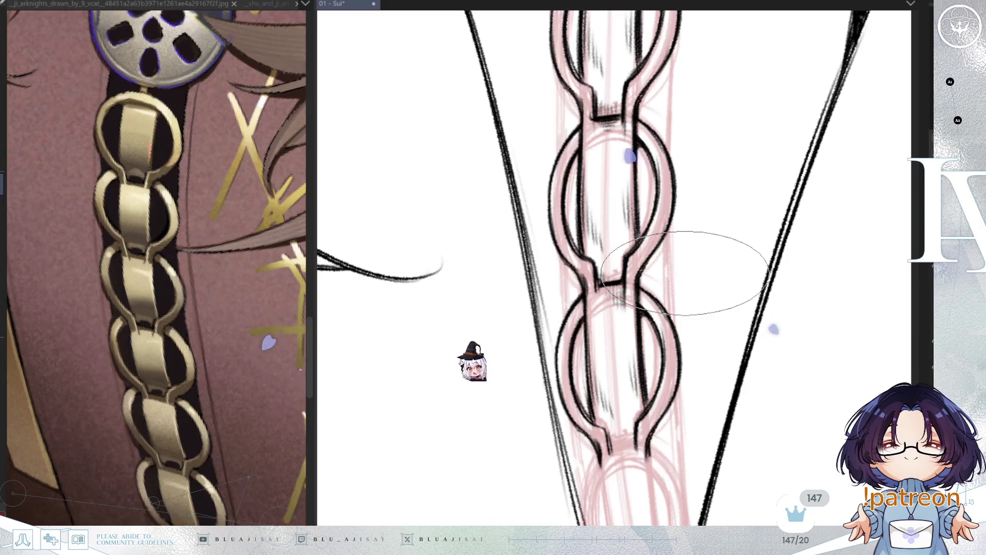
pyautogui.scroll(-4, 685, 273)
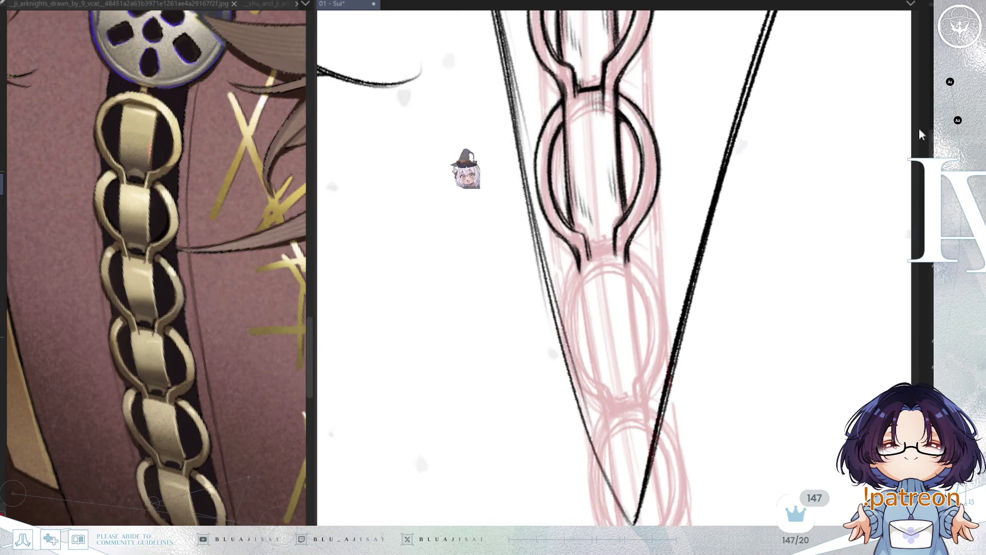
# Ink the second chain link over its sketch, comparing with the sketch and keeping the stroke
pyautogui.moveTo(570, 380); pyautogui.dragTo(668, 360)
pyautogui.hotkey('ctrl', 'z')
pyautogui.hotkey('ctrl', 'z')
pyautogui.hotkey('ctrl', 'z')
pyautogui.hotkey('ctrl', 'y')
pyautogui.hotkey('ctrl', 'y')
pyautogui.hotkey('ctrl', 'z')
pyautogui.hotkey('ctrl', 'y')
pyautogui.moveTo(816, 293); pyautogui.dragTo(791, 396)
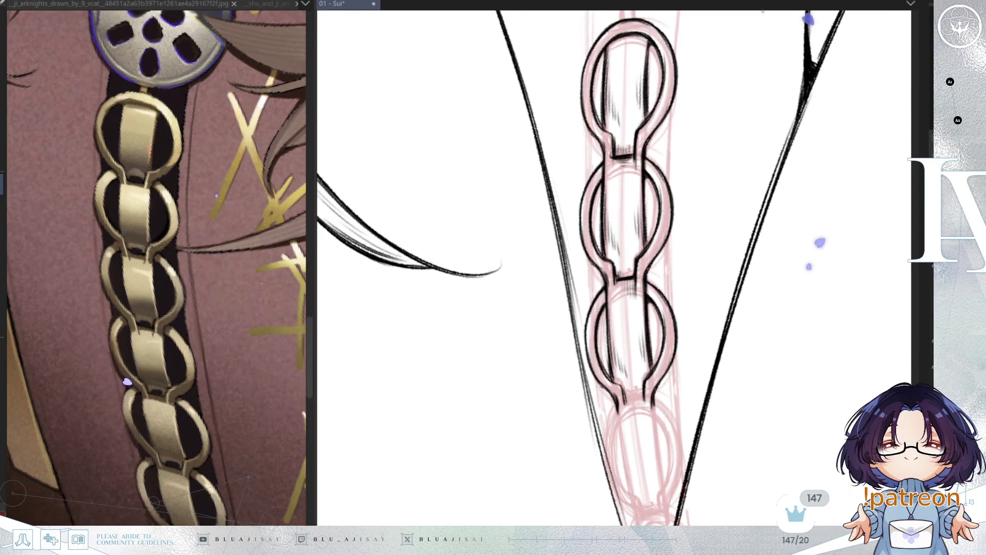
pyautogui.hotkey('ctrl', 'z')
pyautogui.hotkey('ctrl', 'y')
pyautogui.scroll(5, 771, 368)
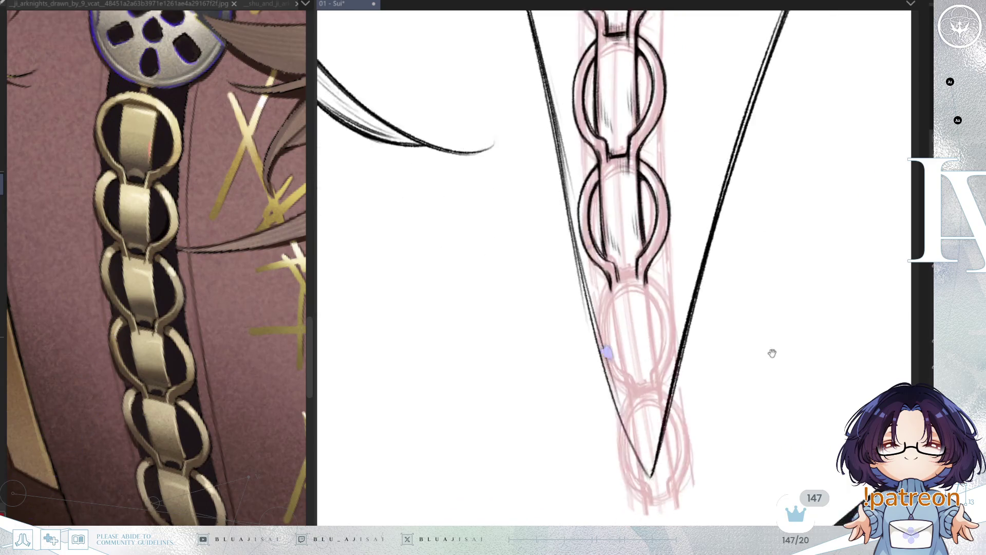
pyautogui.hotkey('ctrl', 'y')
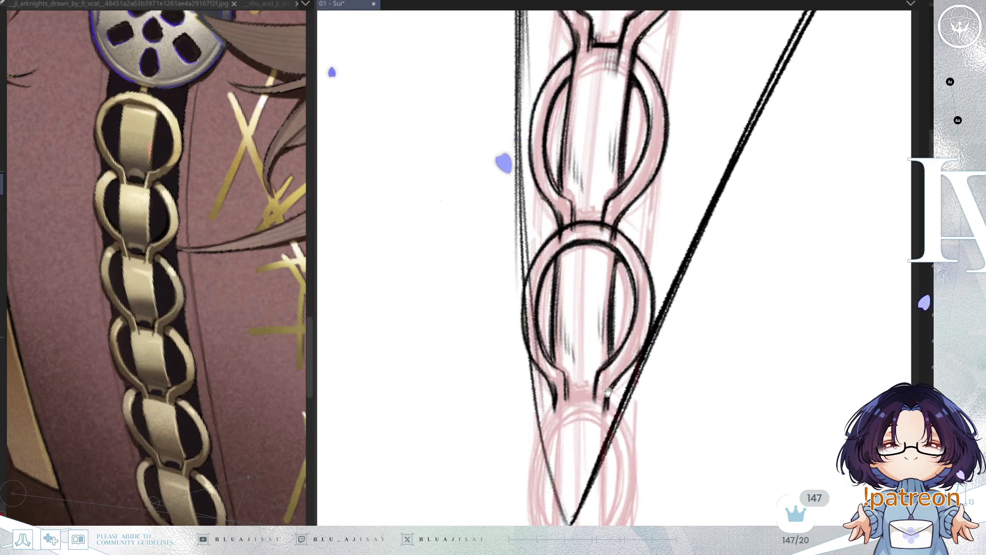
# Restore the bottom chain link stroke and undo the V-shaped line crossing the chain
pyautogui.moveTo(606, 391); pyautogui.dragTo(665, 397)
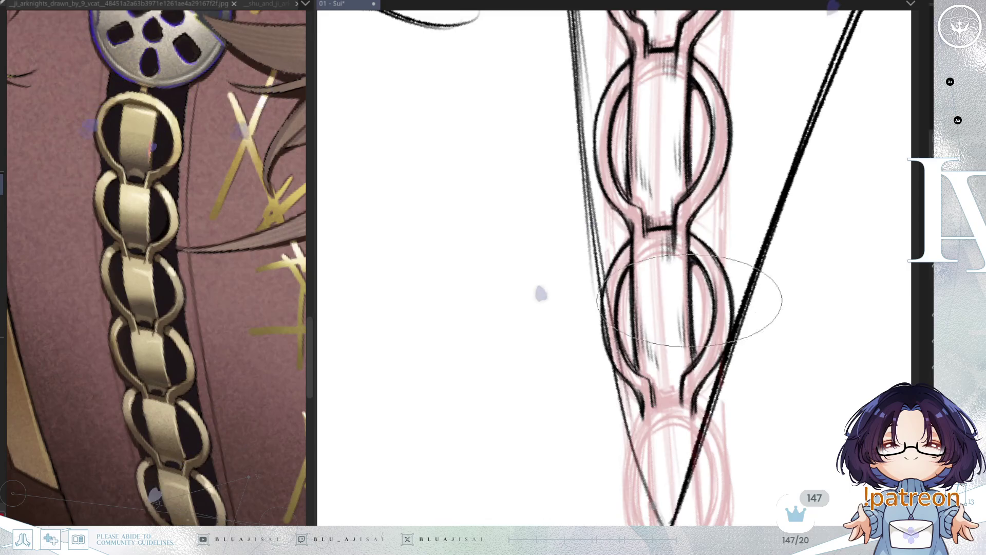
pyautogui.press('End')
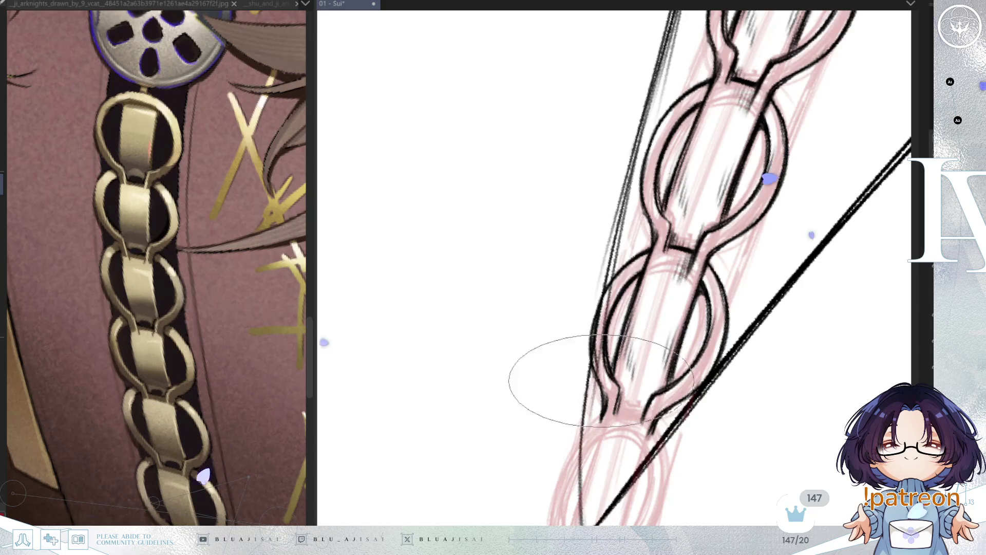
pyautogui.press('Home')
pyautogui.moveTo(774, 264)
pyautogui.mouseDown()
pyautogui.moveTo(717, 307)
pyautogui.moveTo(722, 278)
pyautogui.moveTo(709, 374)
pyautogui.mouseUp()
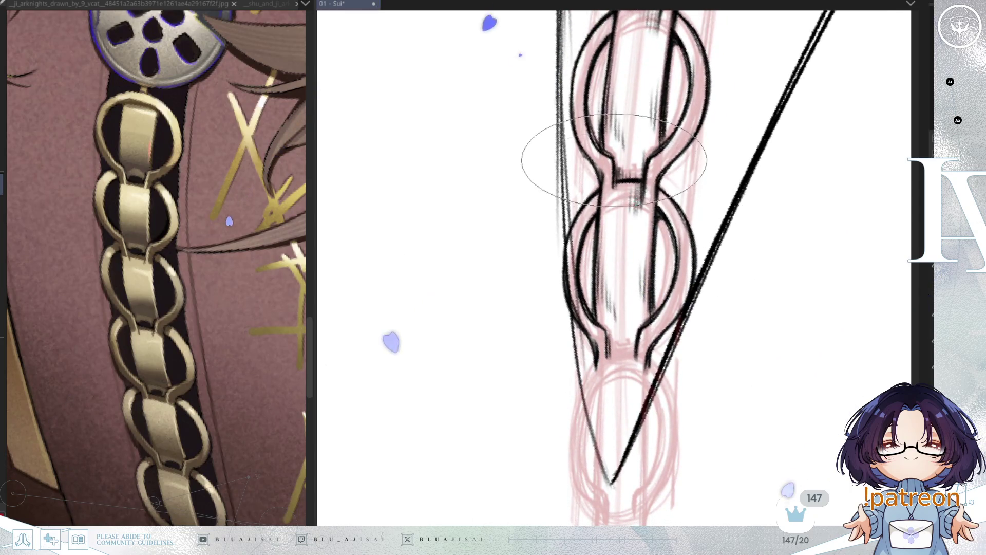
pyautogui.moveTo(725, 359); pyautogui.dragTo(768, 401)
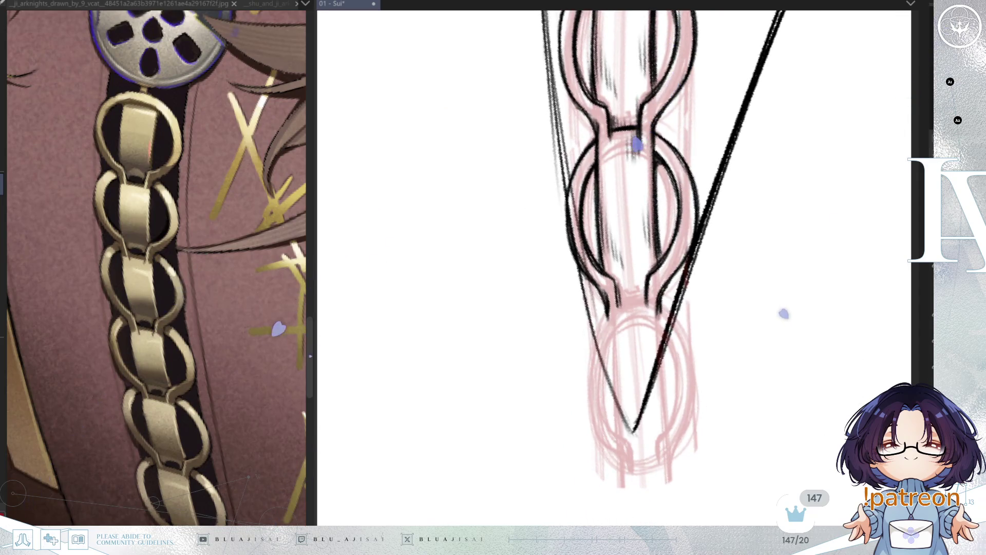
pyautogui.hotkey('ctrl', 'z')
pyautogui.hotkey('ctrl', 'y')
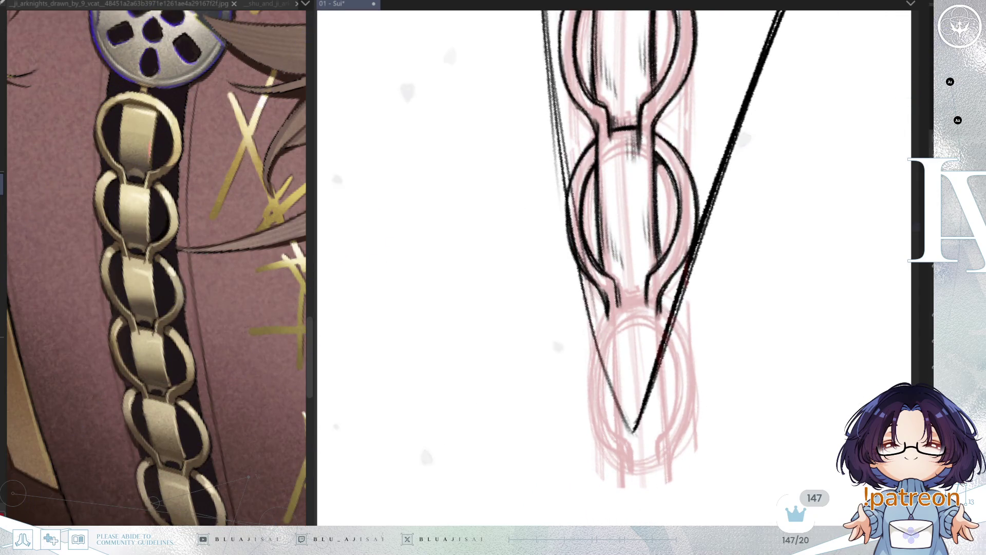
pyautogui.hotkey('ctrl', 'y')
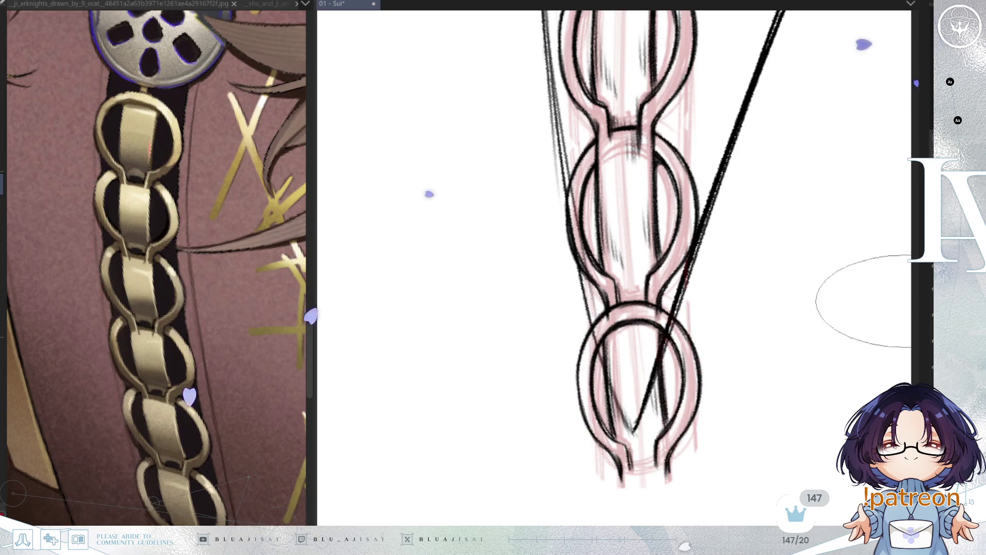
pyautogui.moveTo(765, 360); pyautogui.dragTo(711, 353)
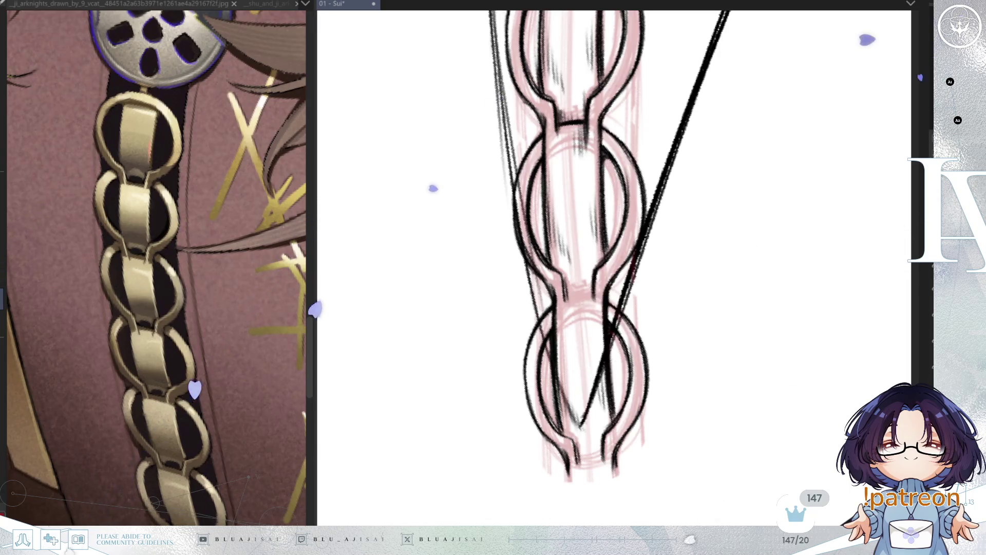
pyautogui.hotkey('ctrl', 'z')
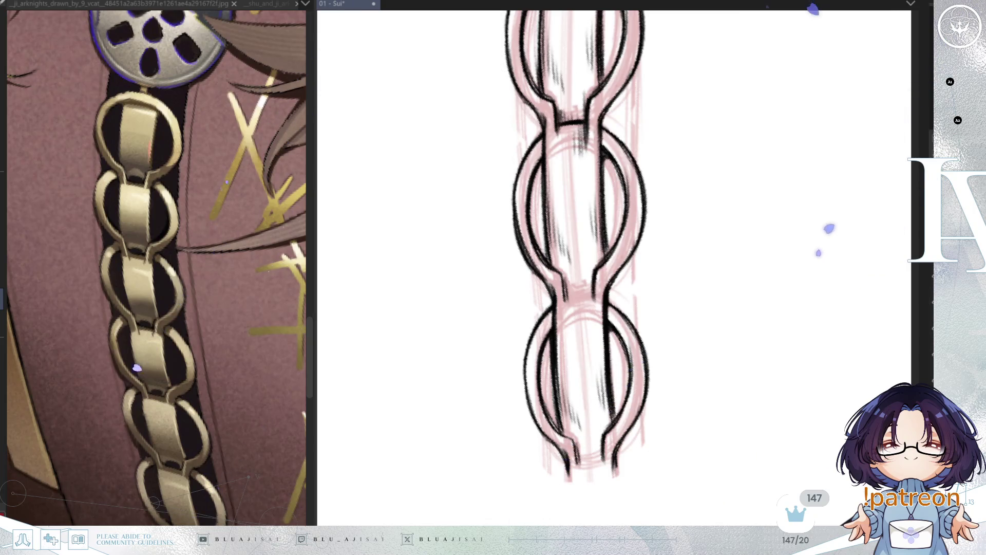
pyautogui.hotkey('ctrl', 'h')
pyautogui.hotkey('ctrl', 'h')
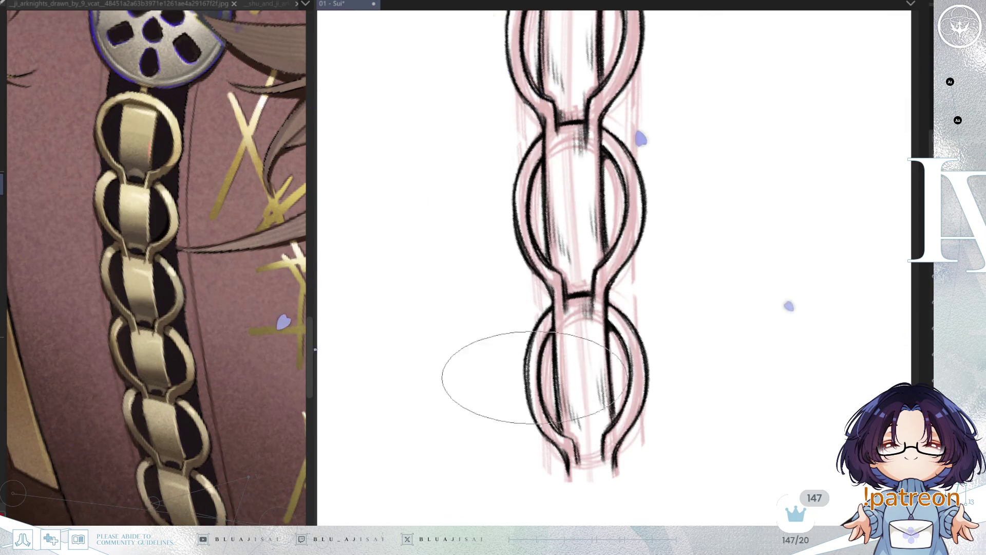
pyautogui.press('^')
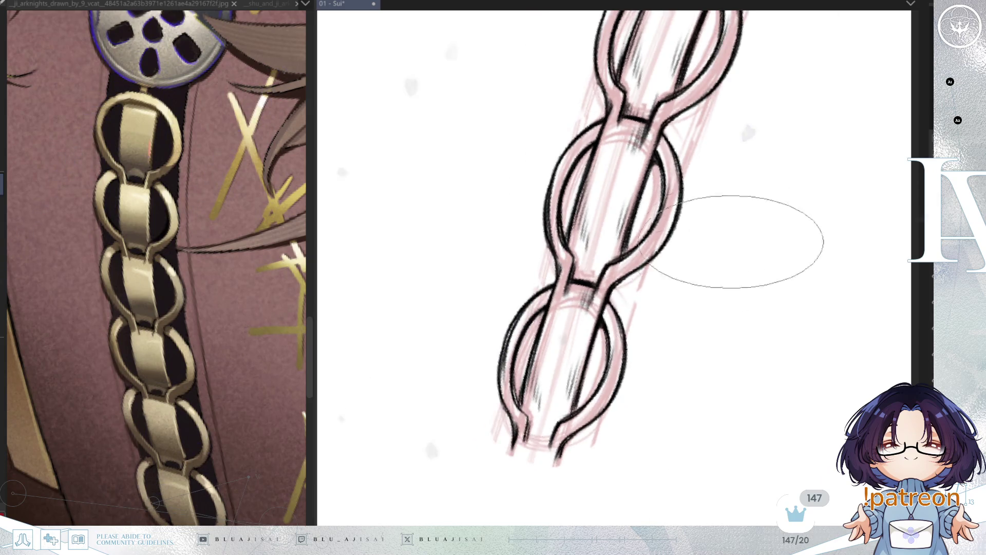
pyautogui.scroll(-2, 724, 254)
pyautogui.scroll(5, 724, 253)
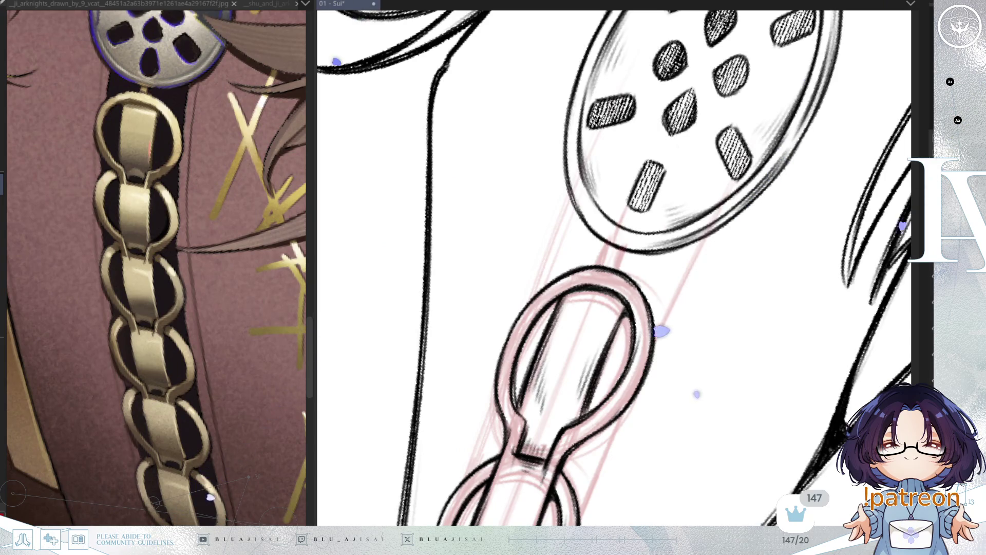
# Hide the pink sketch and ink a short connector bar between the medallion and top link
pyautogui.press('Delete')
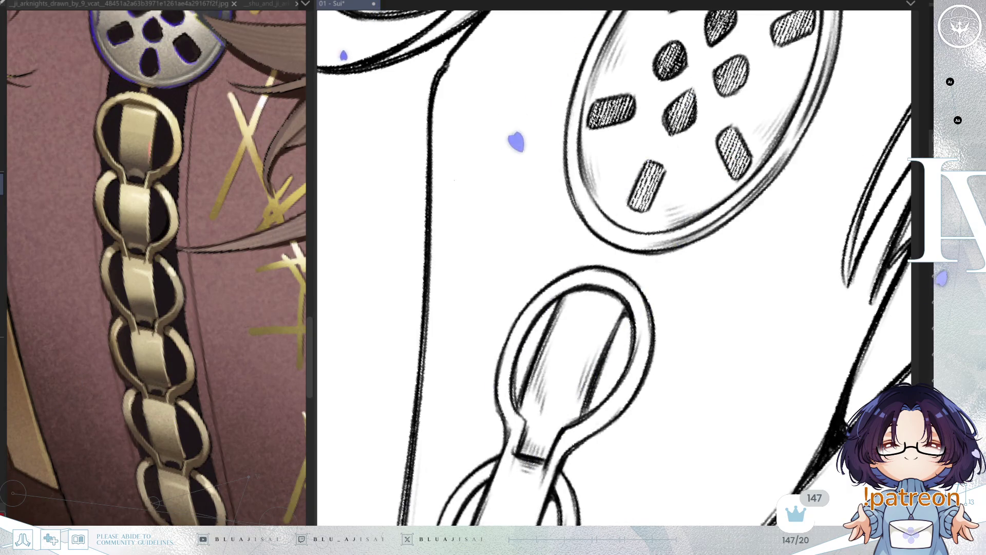
pyautogui.moveTo(620, 291)
pyautogui.mouseDown()
pyautogui.moveTo(607, 231)
pyautogui.moveTo(604, 263)
pyautogui.moveTo(622, 269)
pyautogui.mouseUp()
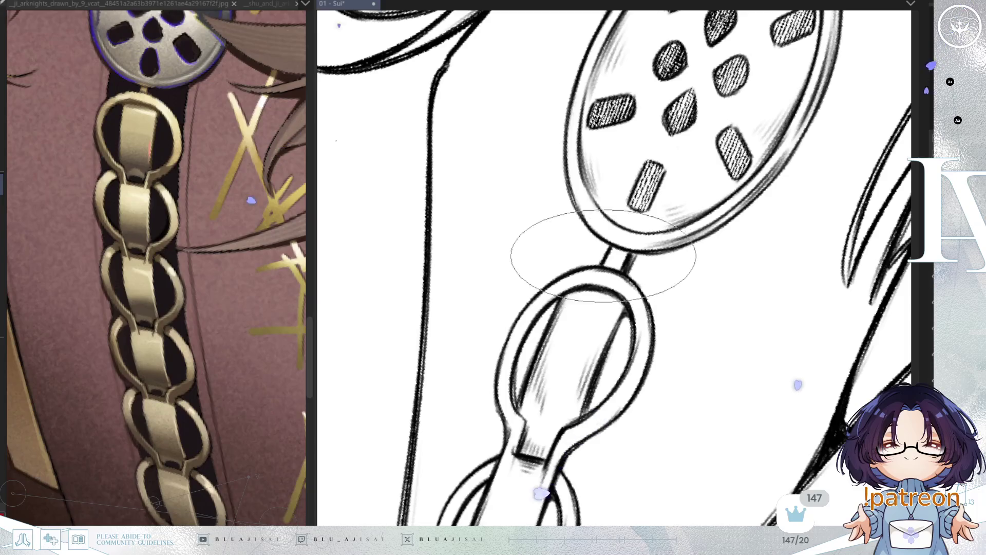
pyautogui.press('-')
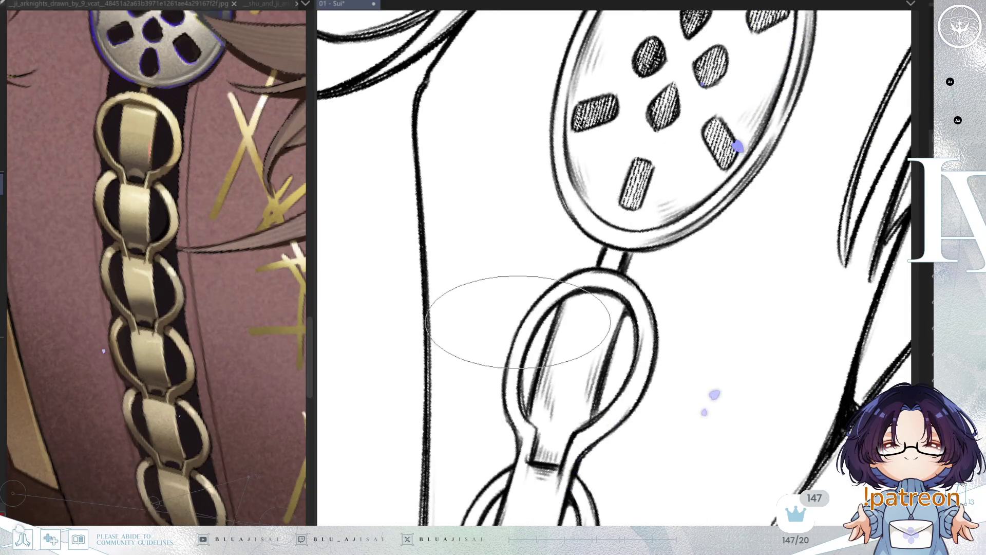
pyautogui.press('-')
pyautogui.press('-')
pyautogui.press('-')
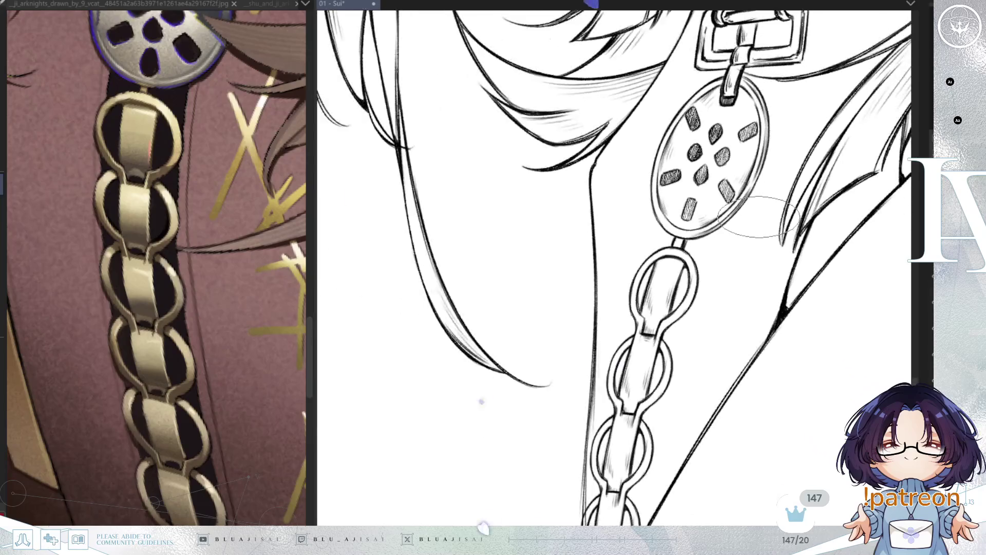
# Erase the chain link strokes extending past the collar's pointed tip
pyautogui.moveTo(813, 402); pyautogui.dragTo(775, 346)
pyautogui.press('^')
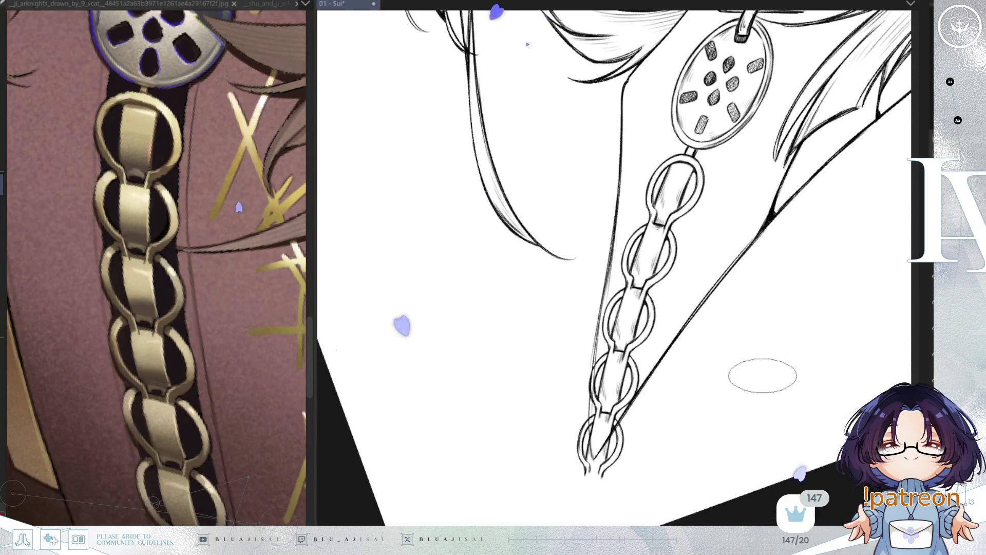
pyautogui.scroll(1, 583, 386)
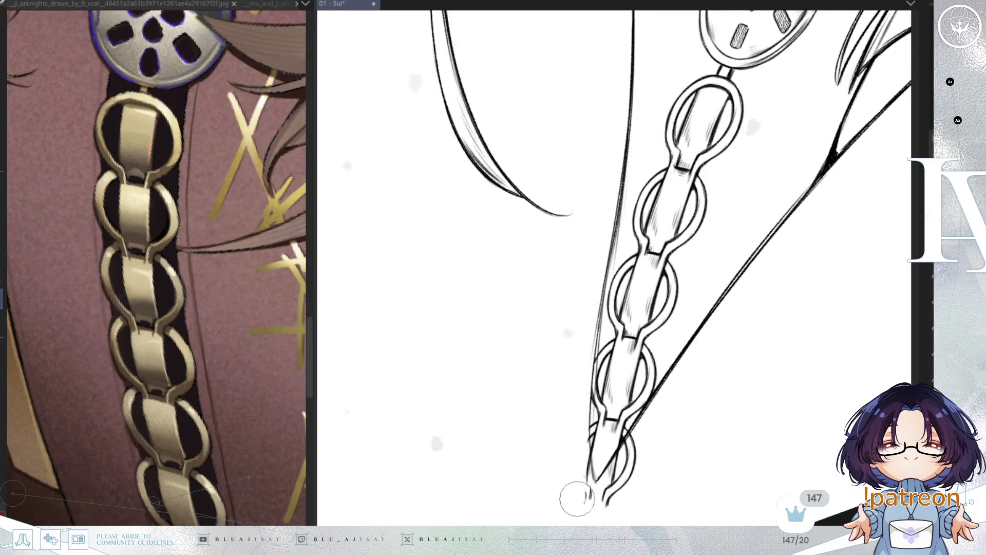
pyautogui.moveTo(595, 513)
pyautogui.mouseDown()
pyautogui.moveTo(596, 491)
pyautogui.moveTo(628, 443)
pyautogui.mouseUp()
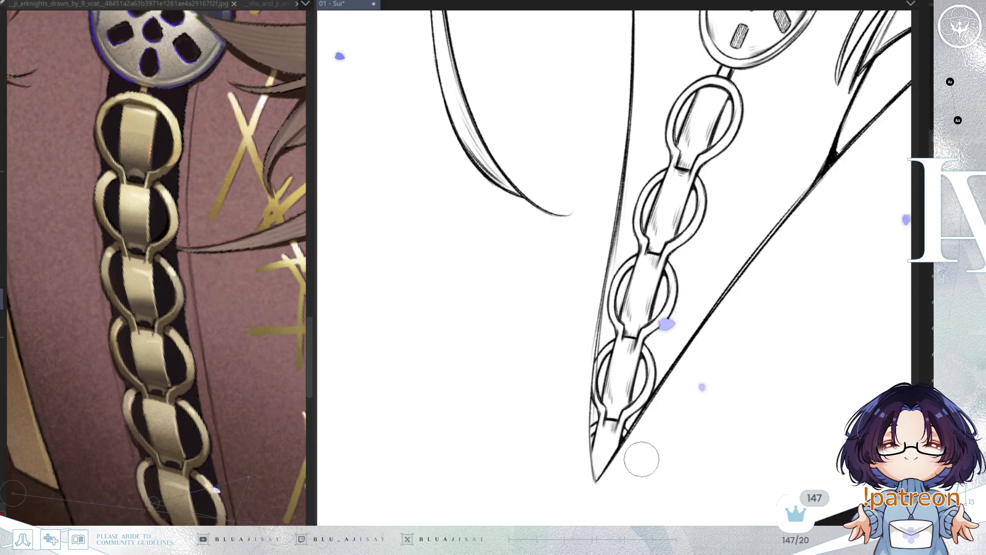
pyautogui.press('End')
pyautogui.press('End')
pyautogui.press('End')
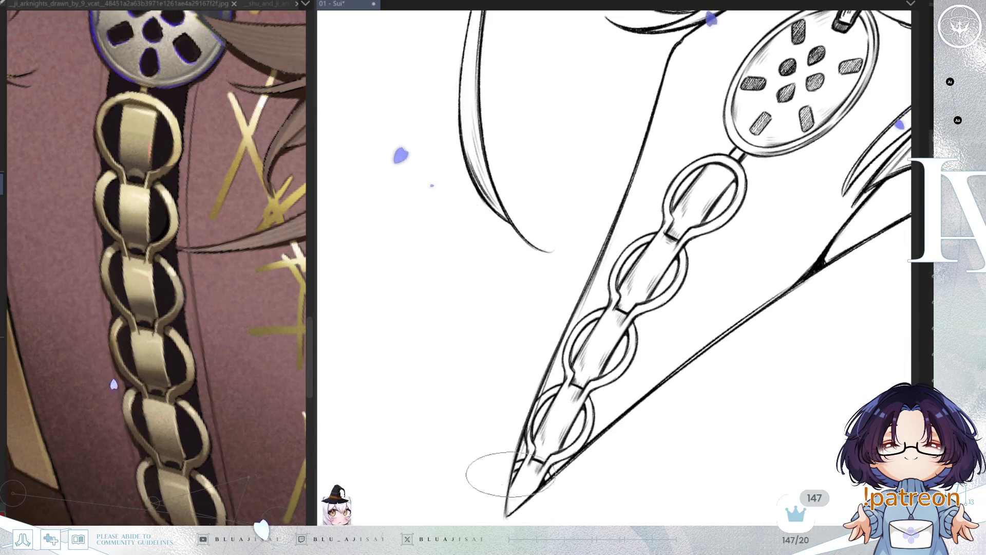
pyautogui.moveTo(511, 502); pyautogui.dragTo(502, 397)
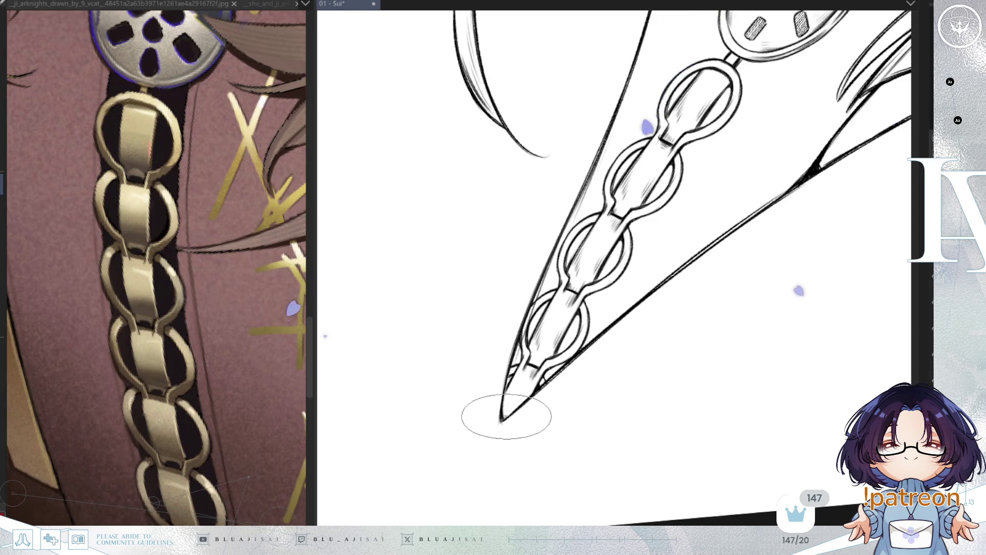
pyautogui.scroll(-3, 621, 359)
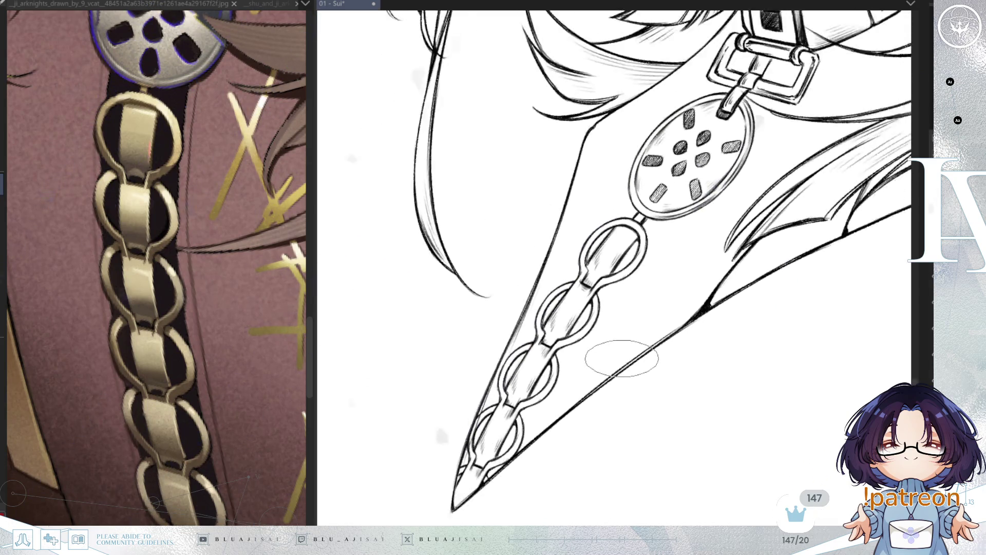
pyautogui.scroll(-1, 622, 359)
pyautogui.scroll(-2, 616, 362)
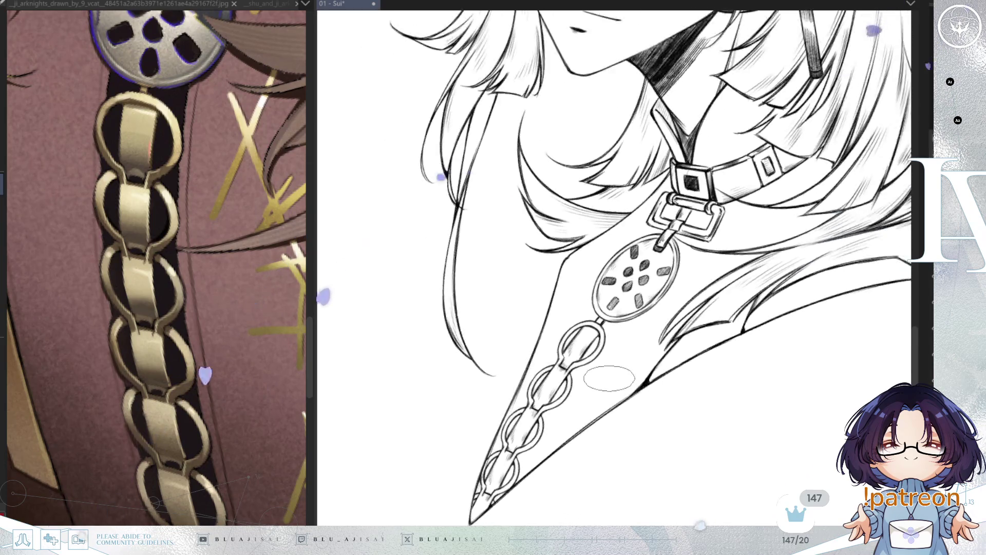
# Rotate the reference image to match the drawing and return to the canvas
pyautogui.scroll(-3, 232, 401)
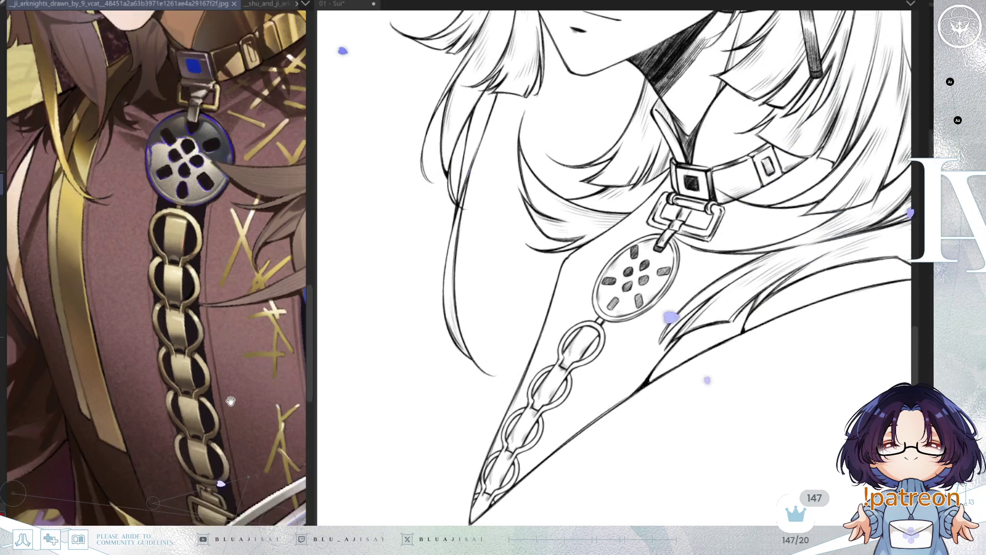
pyautogui.moveTo(232, 409); pyautogui.dragTo(216, 405)
pyautogui.click(719, 374)
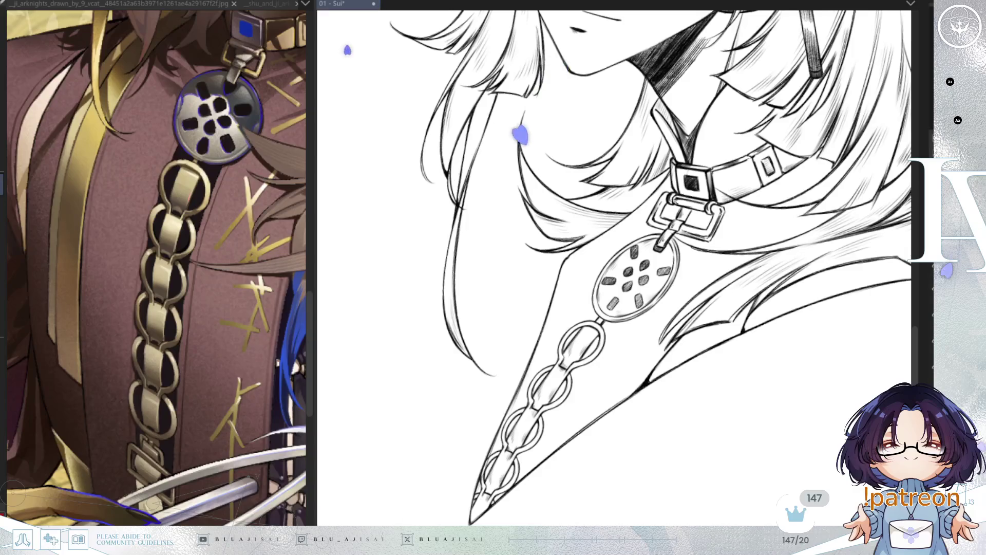
pyautogui.hotkey('ctrl', 'z')
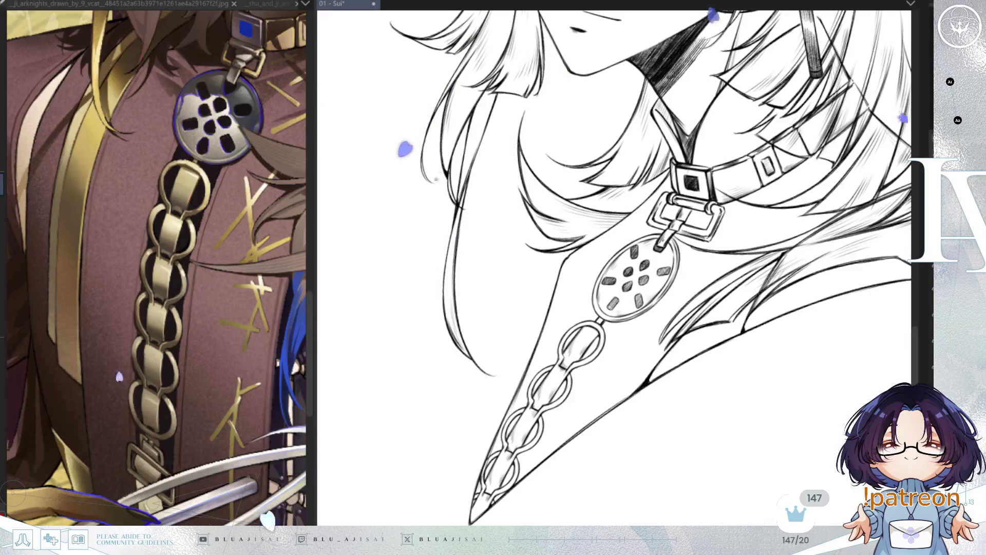
pyautogui.hotkey('ctrl', 'y')
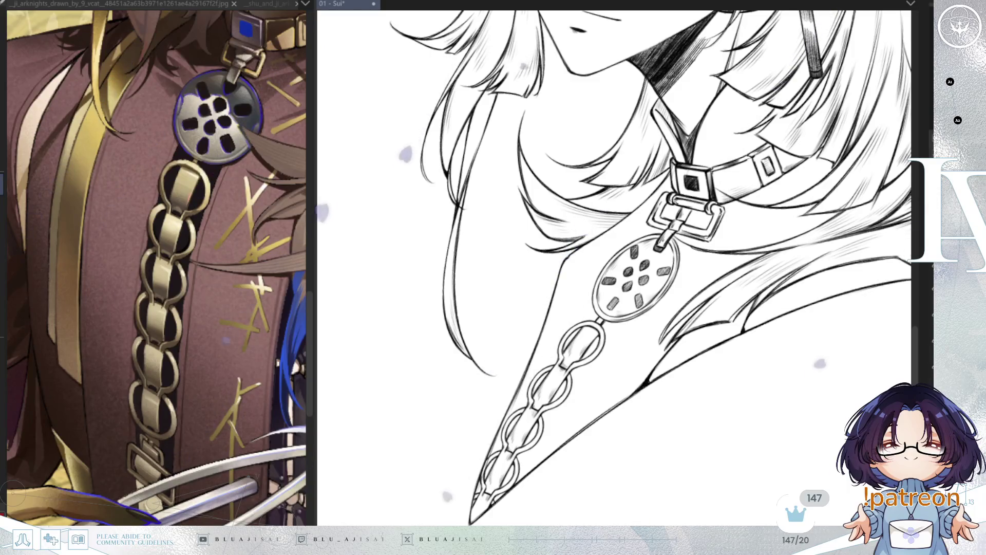
# Ink thin edge lines along the chain strap's right side, extending down from the medallion
pyautogui.moveTo(593, 285); pyautogui.dragTo(602, 248)
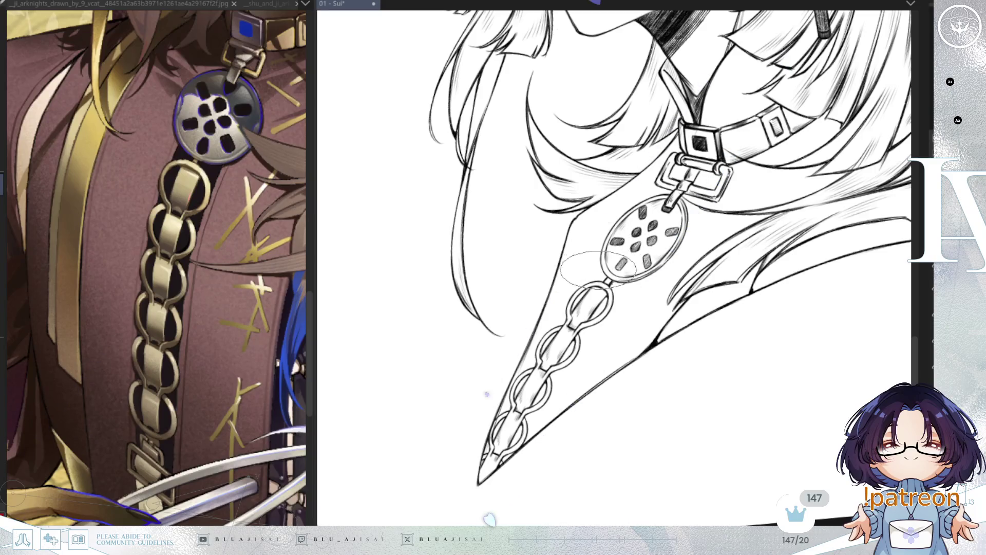
pyautogui.scroll(2, 598, 267)
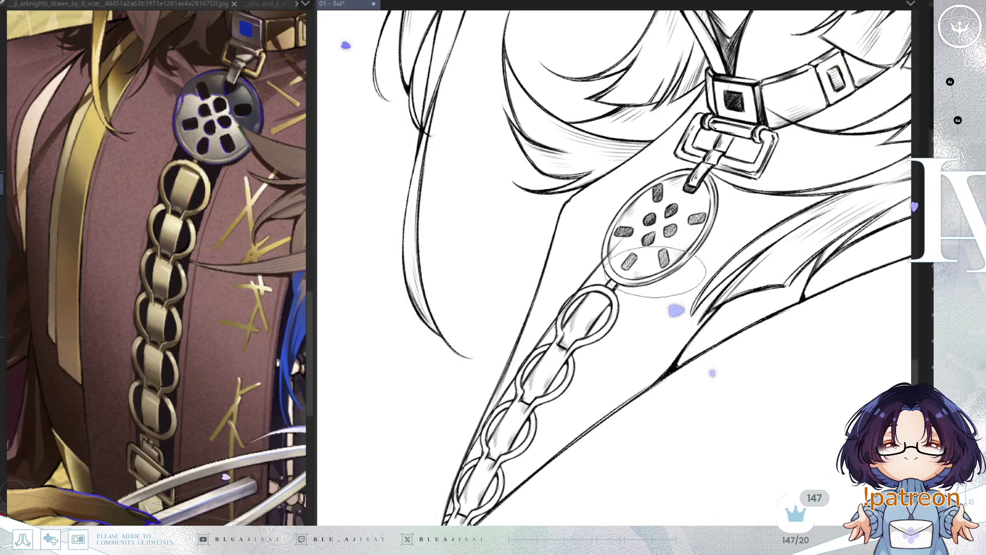
pyautogui.moveTo(514, 472); pyautogui.dragTo(635, 290)
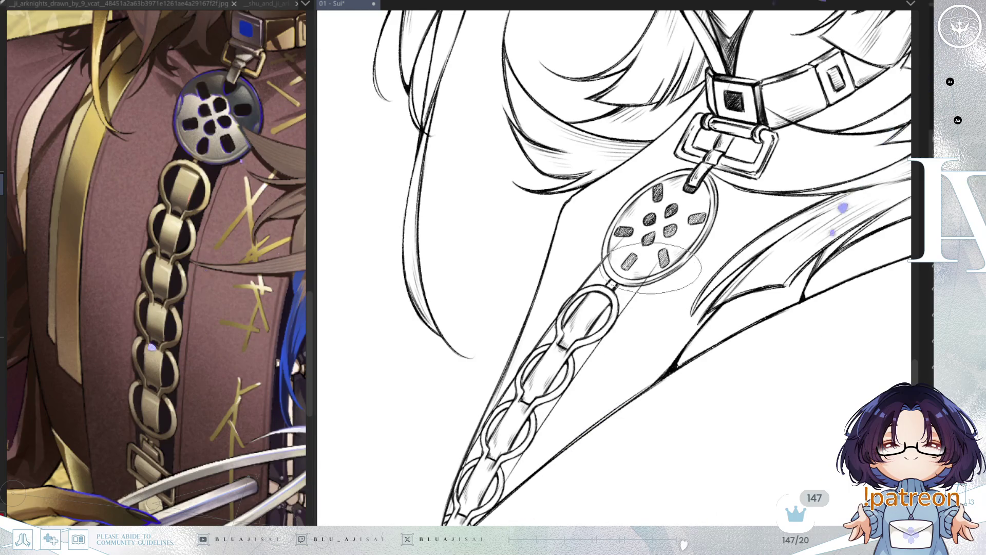
pyautogui.moveTo(598, 343); pyautogui.dragTo(513, 472)
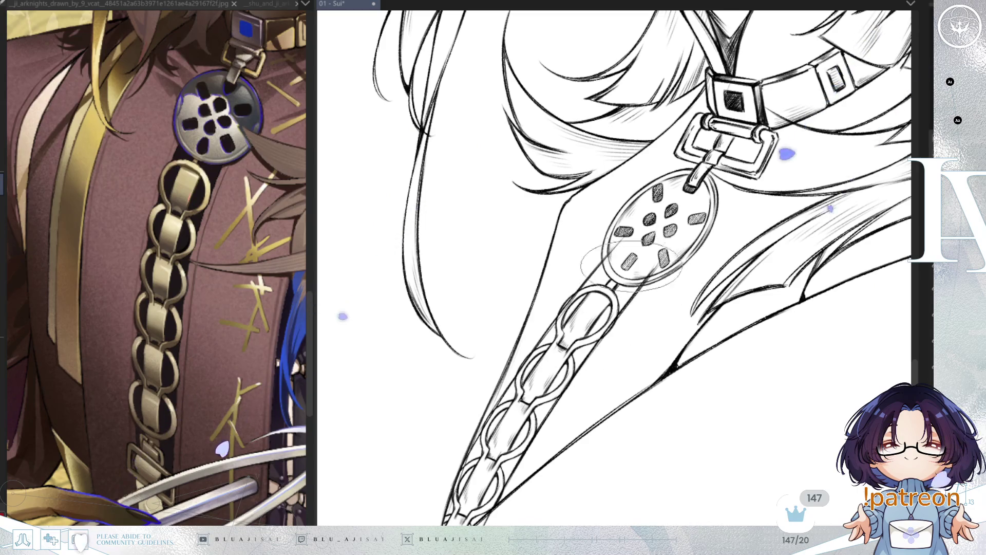
# Rotate the view to align the chain, then close the reference image view
pyautogui.moveTo(727, 177); pyautogui.dragTo(704, 212)
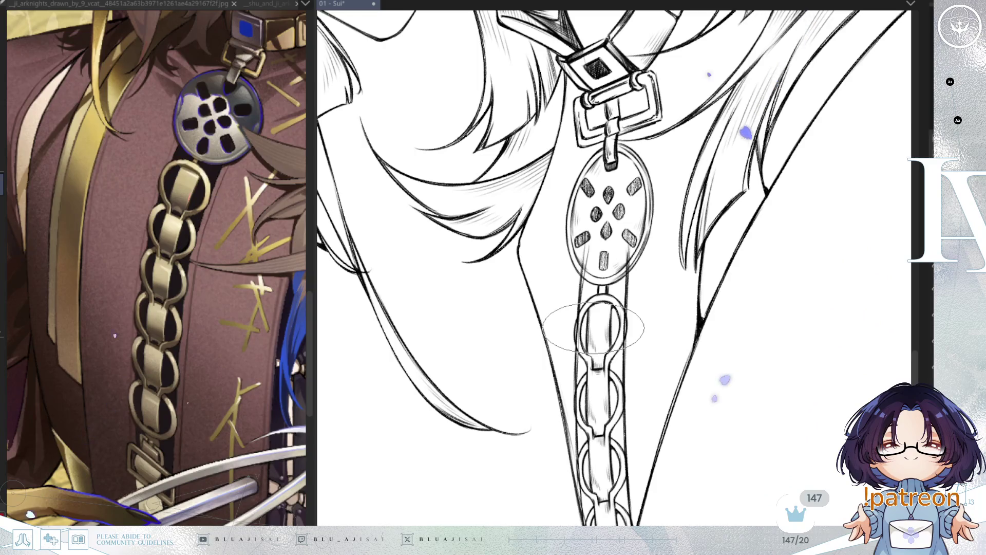
pyautogui.moveTo(593, 326)
pyautogui.mouseDown()
pyautogui.moveTo(638, 308)
pyautogui.moveTo(642, 319)
pyautogui.moveTo(590, 310)
pyautogui.moveTo(451, 451)
pyautogui.mouseUp()
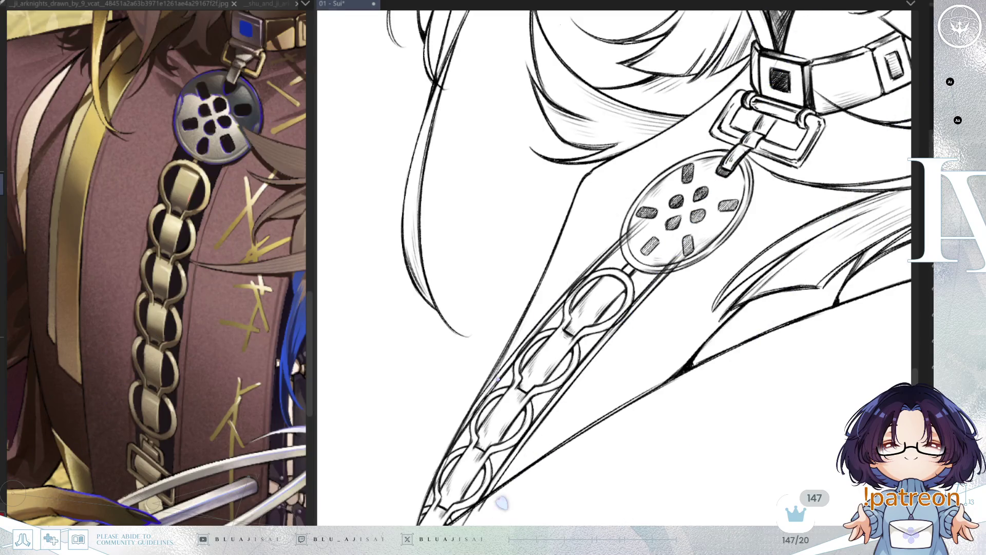
pyautogui.click(310, 5)
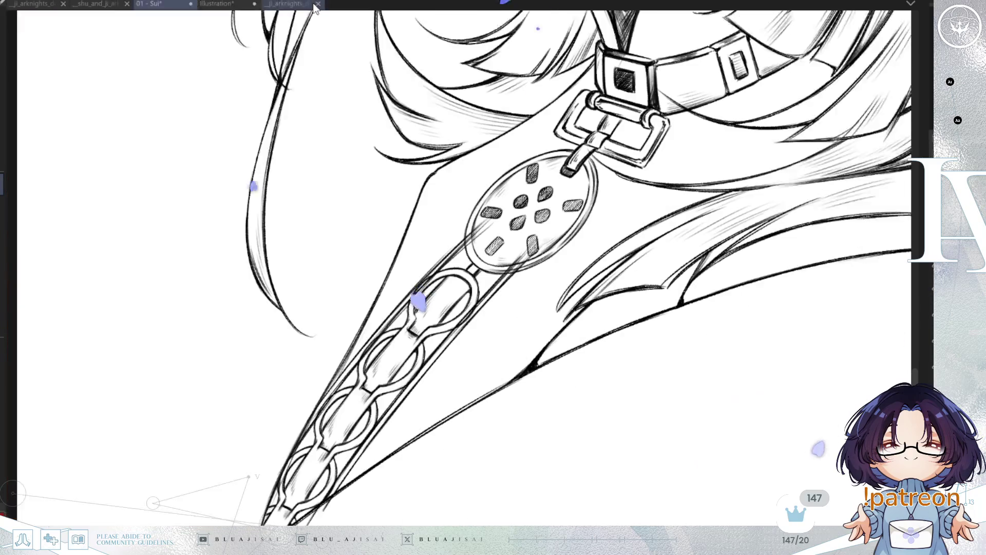
# Zoom in and pan along the chain strap to inspect its links up close
pyautogui.scroll(2, 528, 298)
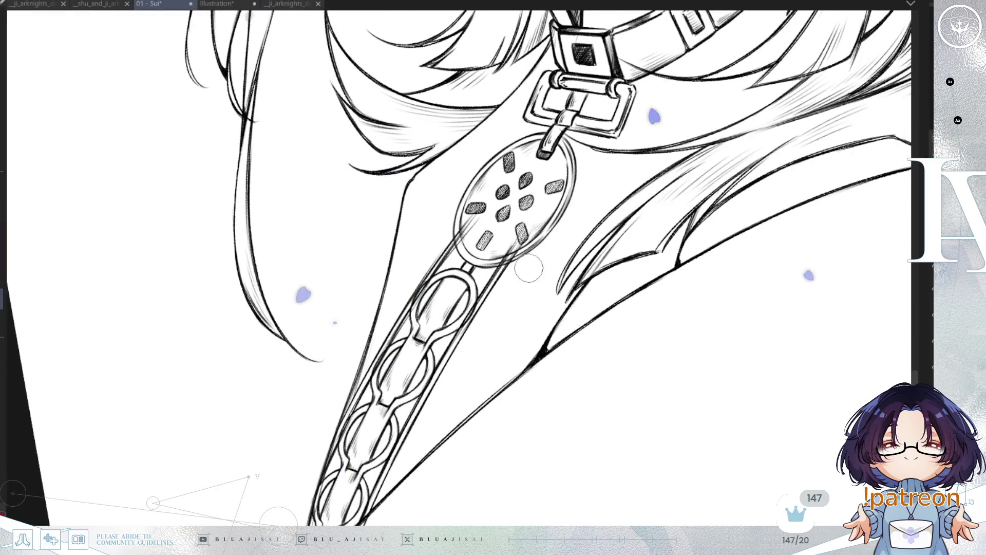
pyautogui.scroll(2, 426, 242)
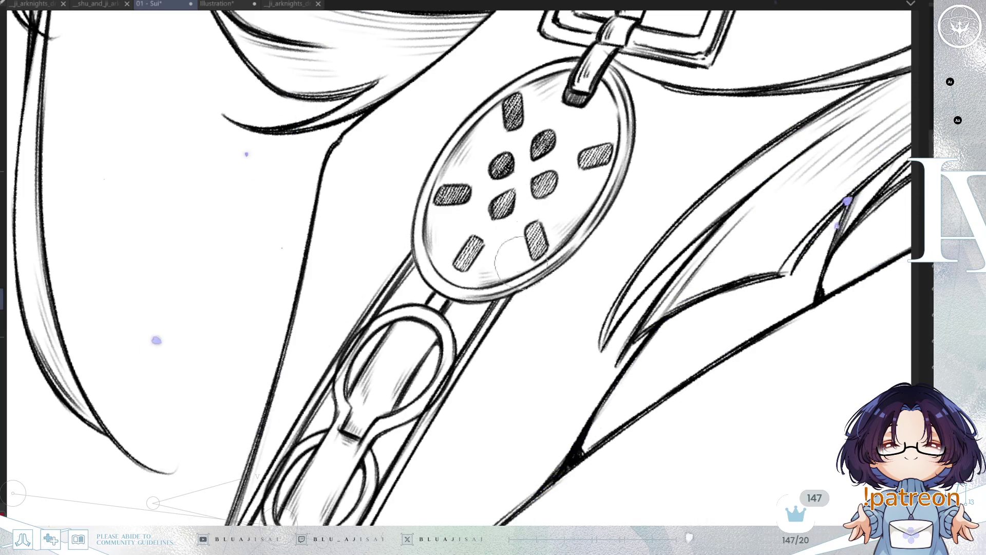
pyautogui.moveTo(531, 243); pyautogui.dragTo(626, 216)
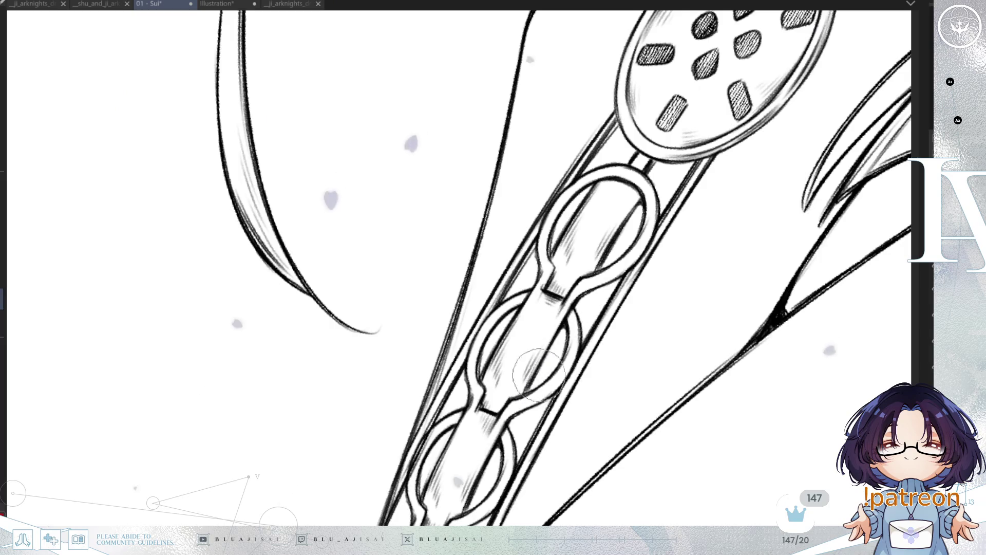
pyautogui.scroll(-3, 542, 368)
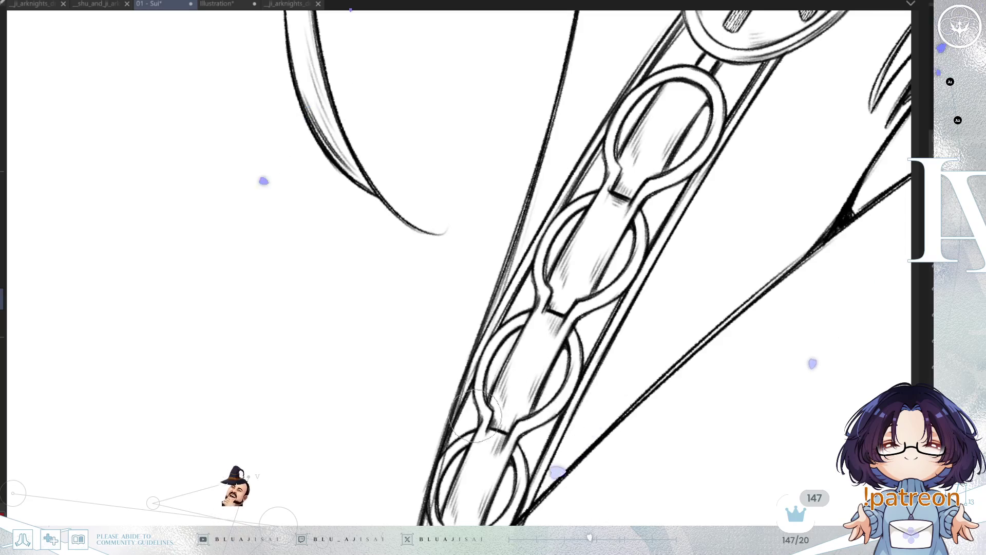
pyautogui.scroll(-3, 476, 403)
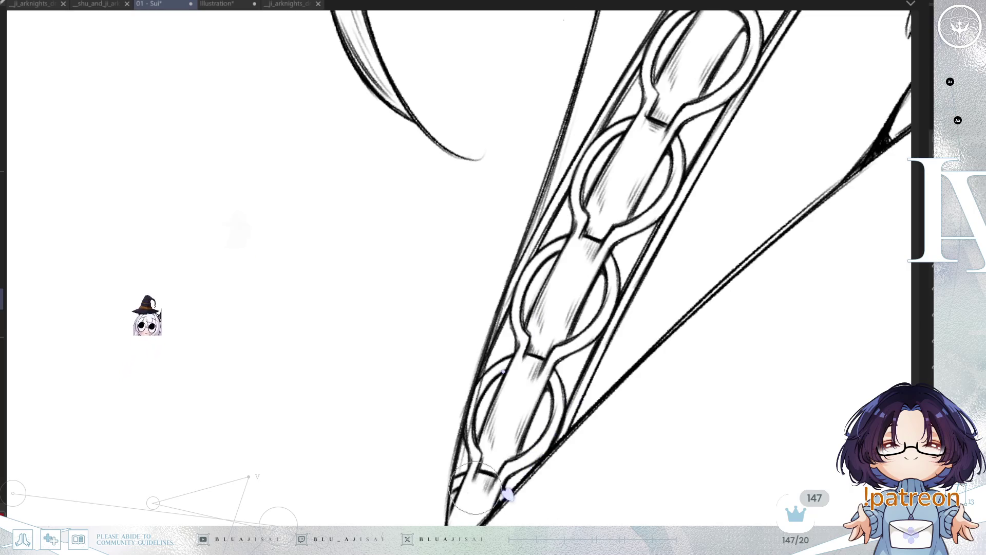
# Rotate and flip the view, then fit the whole illustration to the window
pyautogui.press('^')
pyautogui.press('h')
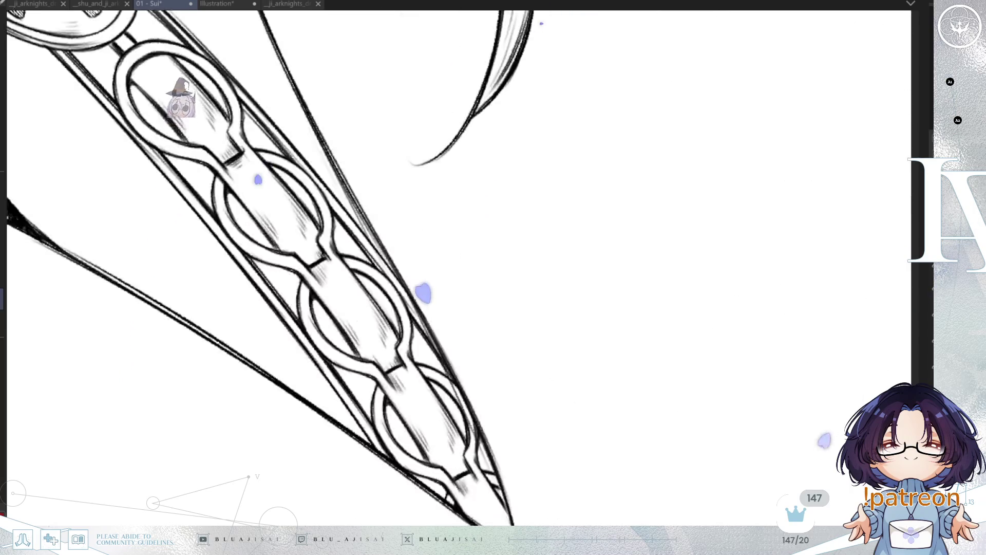
pyautogui.hotkey('ctrl', '0')
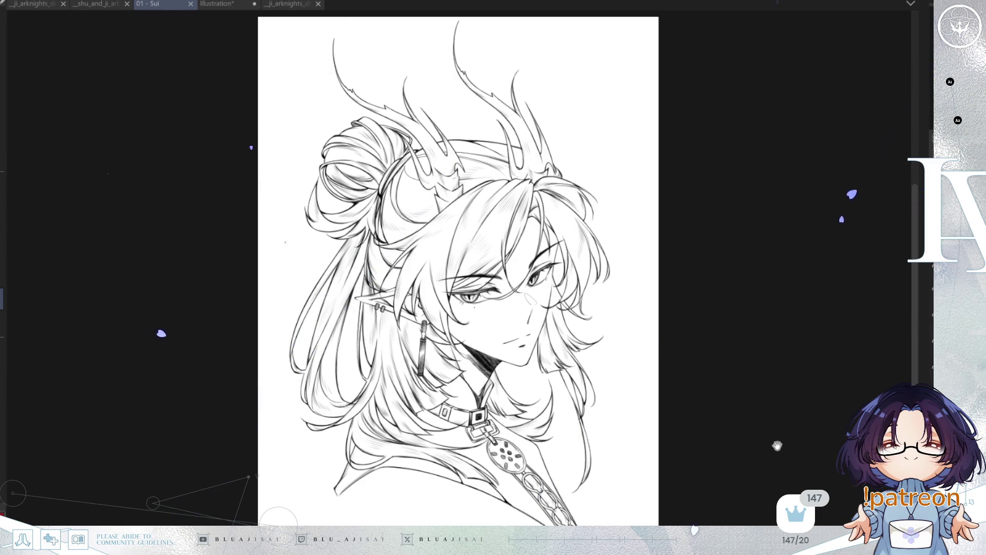
# Pan the illustration and zoom in on the antlers and top of the head
pyautogui.moveTo(778, 442); pyautogui.dragTo(817, 370)
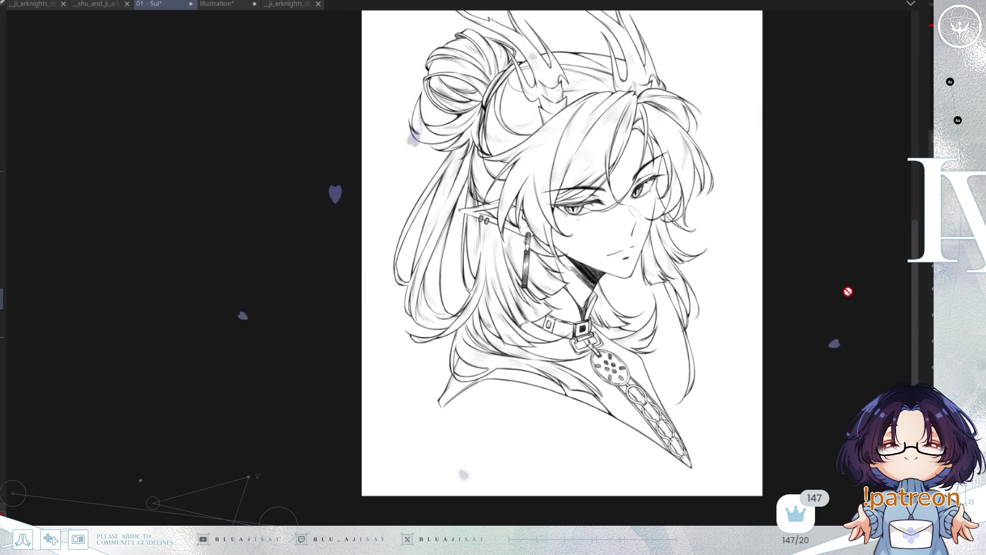
pyautogui.scroll(2, 849, 306)
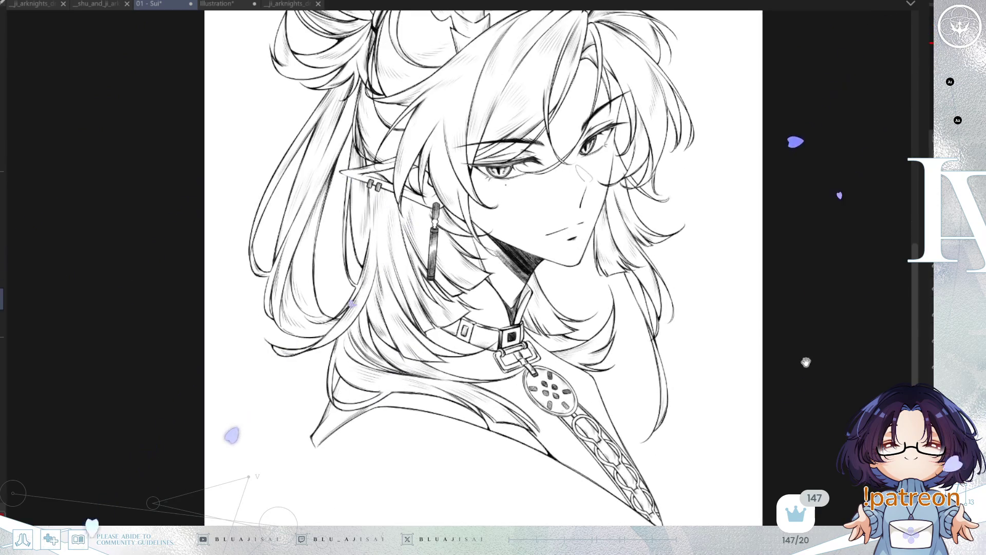
pyautogui.moveTo(805, 360); pyautogui.dragTo(853, 370)
pyautogui.moveTo(845, 298); pyautogui.dragTo(846, 385)
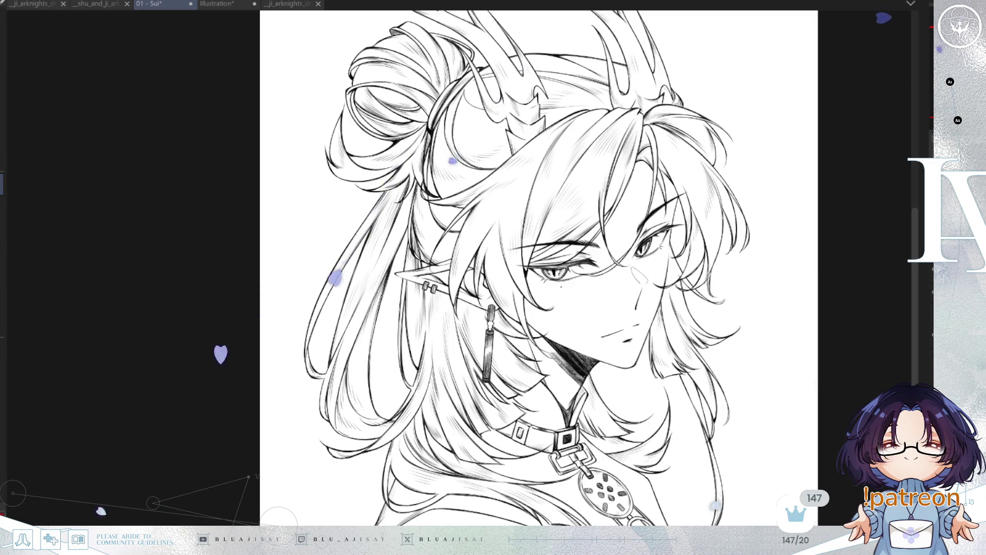
pyautogui.scroll(3, 673, 197)
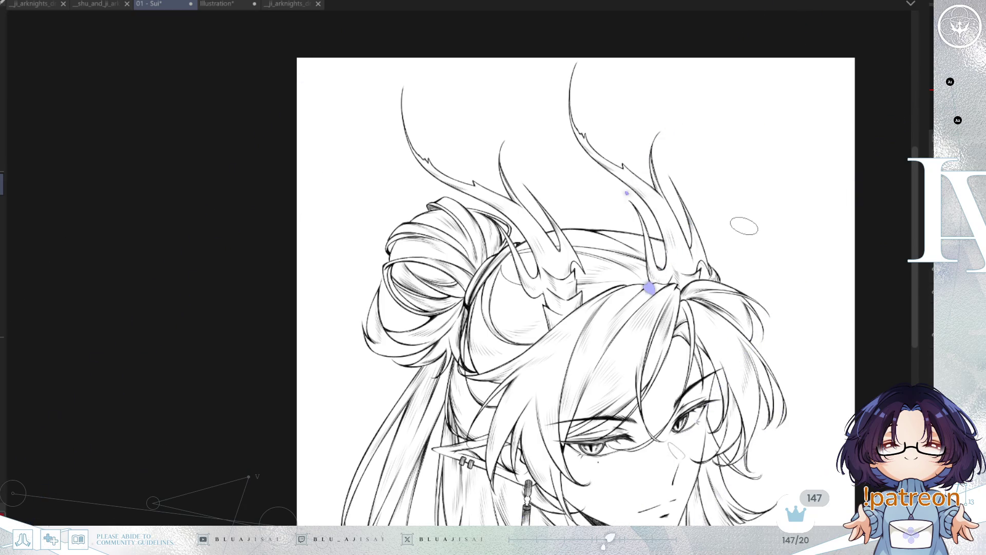
# Mirror the view and try several shadow strokes down the first antler, undoing each
pyautogui.press('h')
pyautogui.scroll(3, 572, 33)
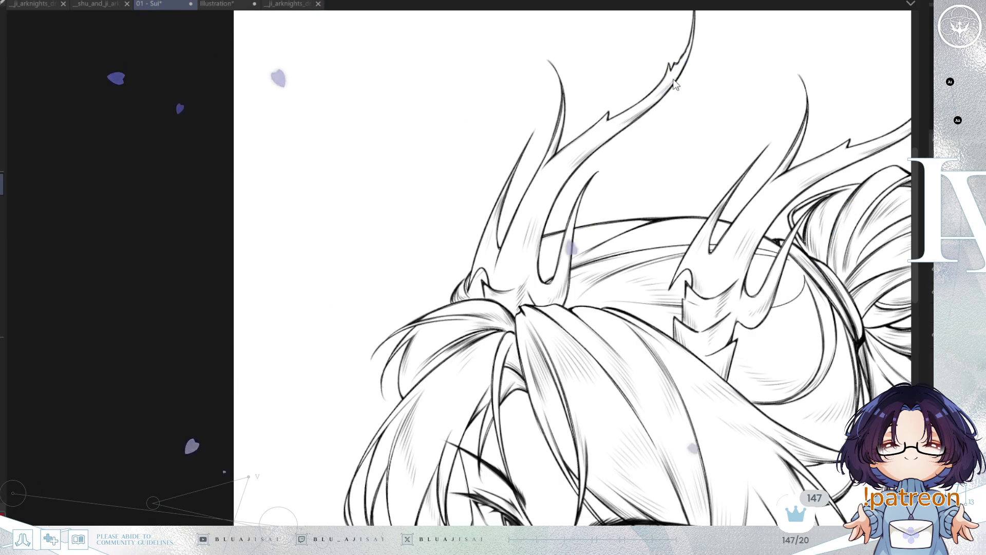
pyautogui.moveTo(698, 21); pyautogui.dragTo(524, 246)
pyautogui.hotkey('ctrl', 'z')
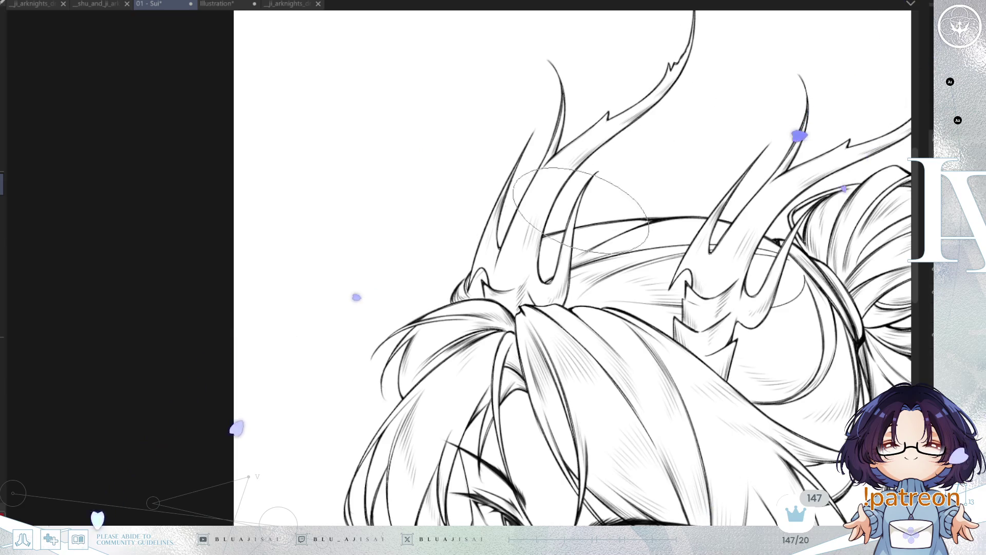
pyautogui.moveTo(719, 20)
pyautogui.mouseDown()
pyautogui.moveTo(632, 118)
pyautogui.moveTo(553, 265)
pyautogui.mouseUp()
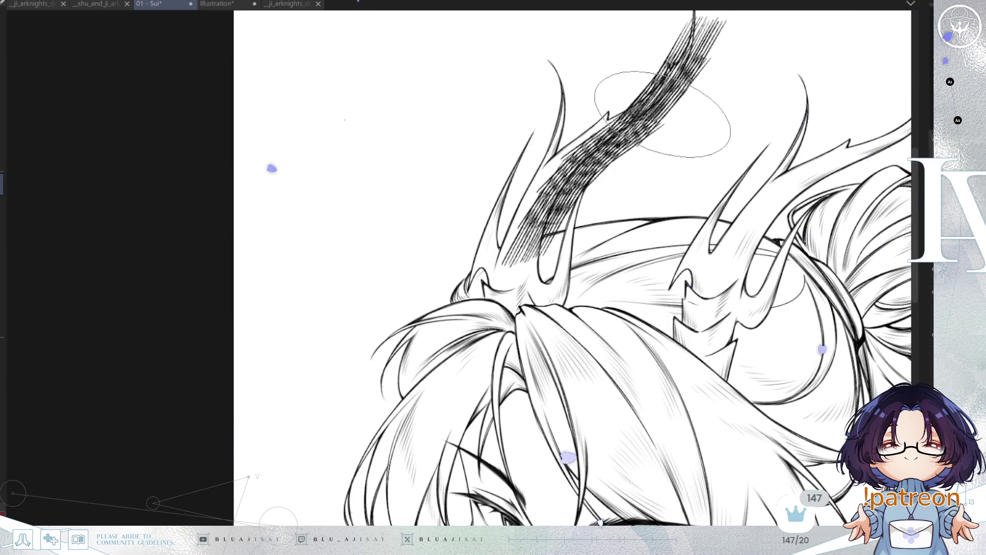
pyautogui.hotkey('ctrl', 'z')
pyautogui.moveTo(703, 23); pyautogui.dragTo(524, 324)
pyautogui.hotkey('ctrl', 'z')
# Hatch shadows from the antler tip down across the antler base and hair knot
pyautogui.moveTo(714, 14); pyautogui.dragTo(665, 98)
pyautogui.hotkey('ctrl', 'z')
pyautogui.moveTo(714, 13); pyautogui.dragTo(611, 166)
pyautogui.moveTo(716, 55)
pyautogui.mouseDown()
pyautogui.moveTo(672, 99)
pyautogui.moveTo(510, 332)
pyautogui.mouseUp()
pyautogui.moveTo(534, 296); pyautogui.dragTo(506, 406)
pyautogui.hotkey('ctrl', 'z')
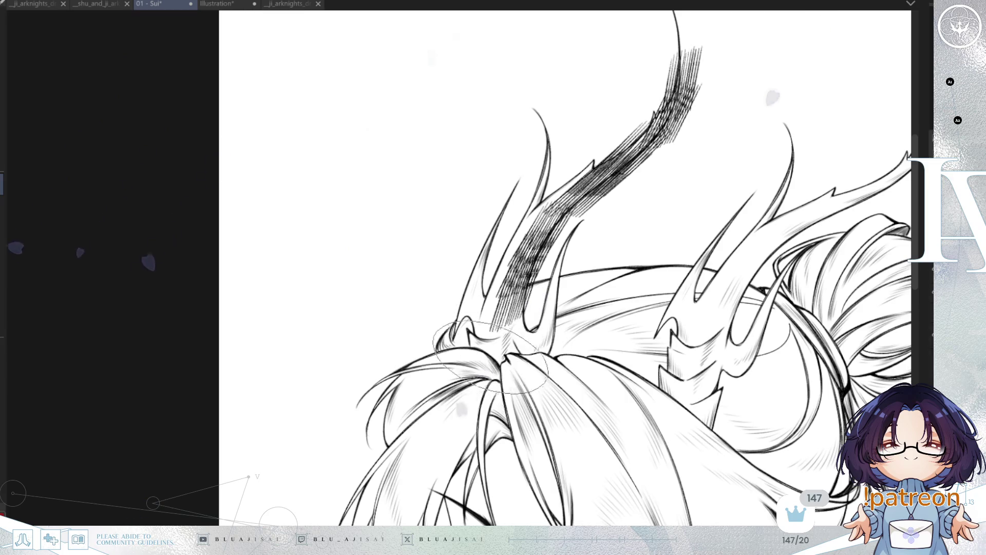
pyautogui.moveTo(534, 296); pyautogui.dragTo(508, 406)
pyautogui.moveTo(507, 315)
pyautogui.mouseDown()
pyautogui.moveTo(554, 298)
pyautogui.moveTo(570, 314)
pyautogui.moveTo(565, 293)
pyautogui.moveTo(543, 341)
pyautogui.mouseUp()
# Hatch diagonal shadows along the right antler, undoing the extra dense strokes
pyautogui.moveTo(689, 287); pyautogui.dragTo(639, 275)
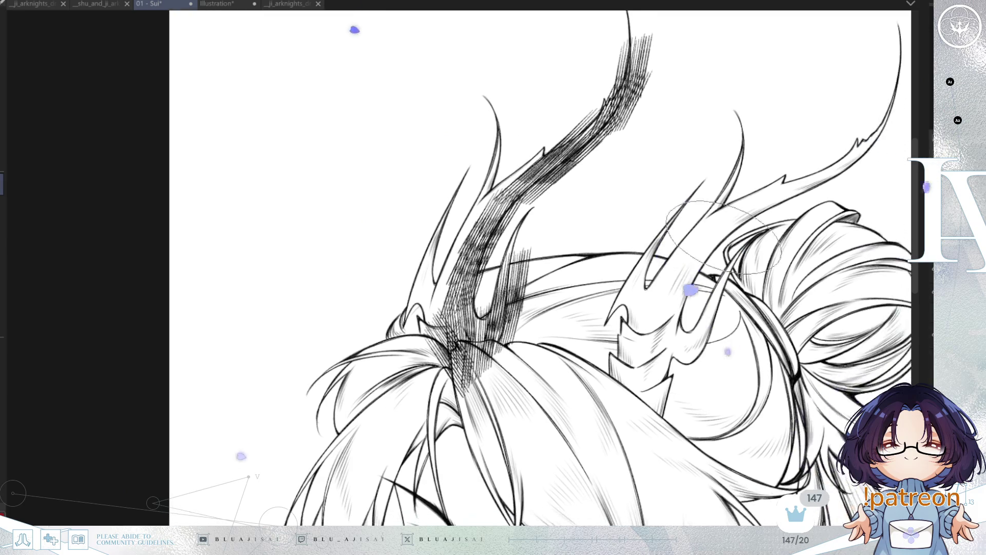
pyautogui.moveTo(760, 185); pyautogui.dragTo(751, 190)
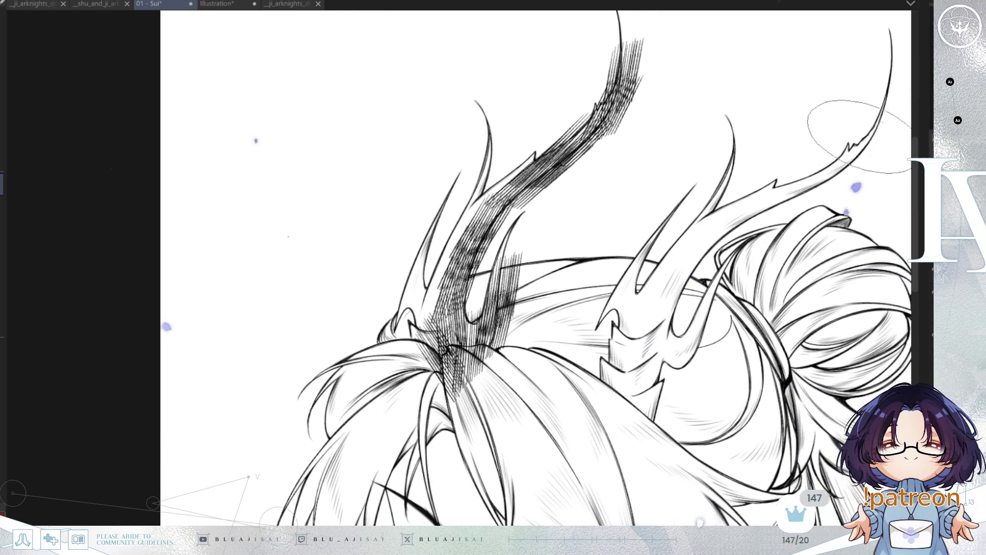
pyautogui.moveTo(870, 122)
pyautogui.mouseDown()
pyautogui.moveTo(771, 195)
pyautogui.moveTo(848, 154)
pyautogui.moveTo(714, 241)
pyautogui.moveTo(679, 277)
pyautogui.moveTo(667, 309)
pyautogui.moveTo(616, 317)
pyautogui.moveTo(637, 421)
pyautogui.moveTo(673, 353)
pyautogui.moveTo(647, 432)
pyautogui.moveTo(707, 334)
pyautogui.moveTo(700, 367)
pyautogui.mouseUp()
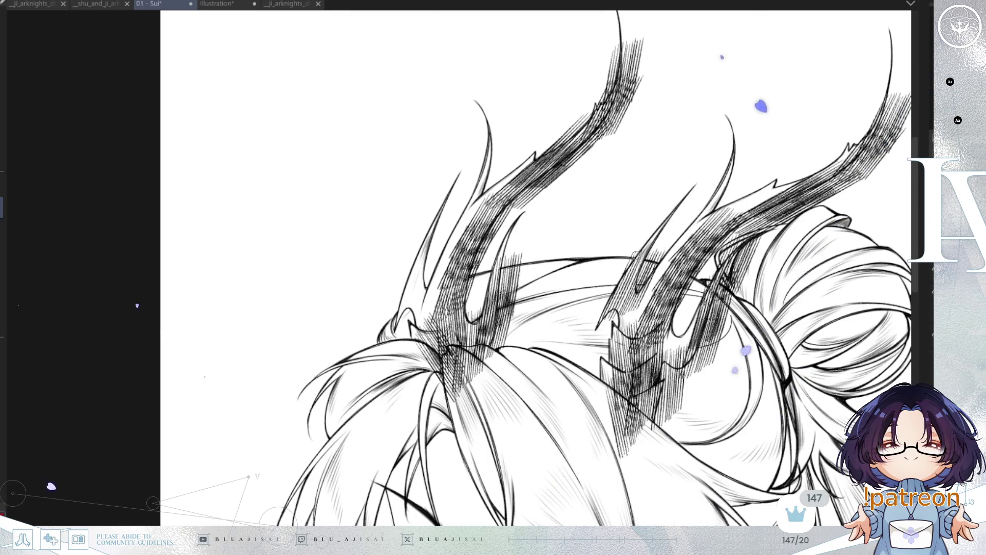
pyautogui.moveTo(644, 226); pyautogui.dragTo(616, 308)
pyautogui.hotkey('ctrl', 'z')
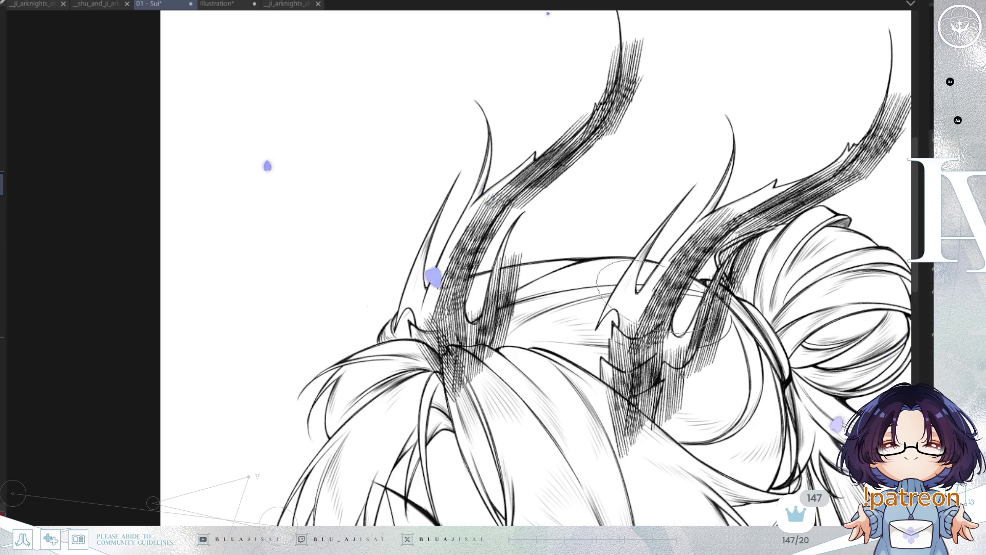
pyautogui.scroll(2, 709, 318)
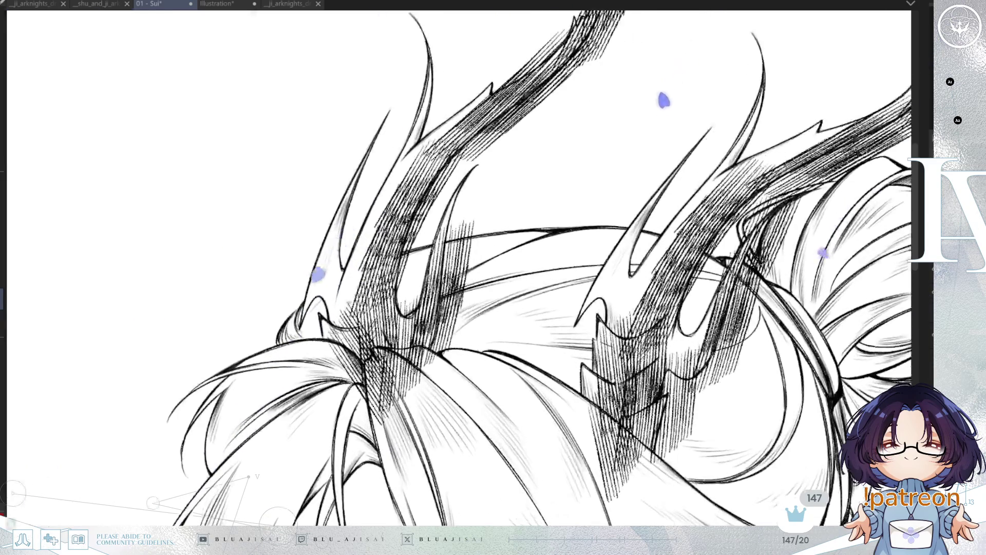
pyautogui.press('-')
pyautogui.press('-')
pyautogui.press('-')
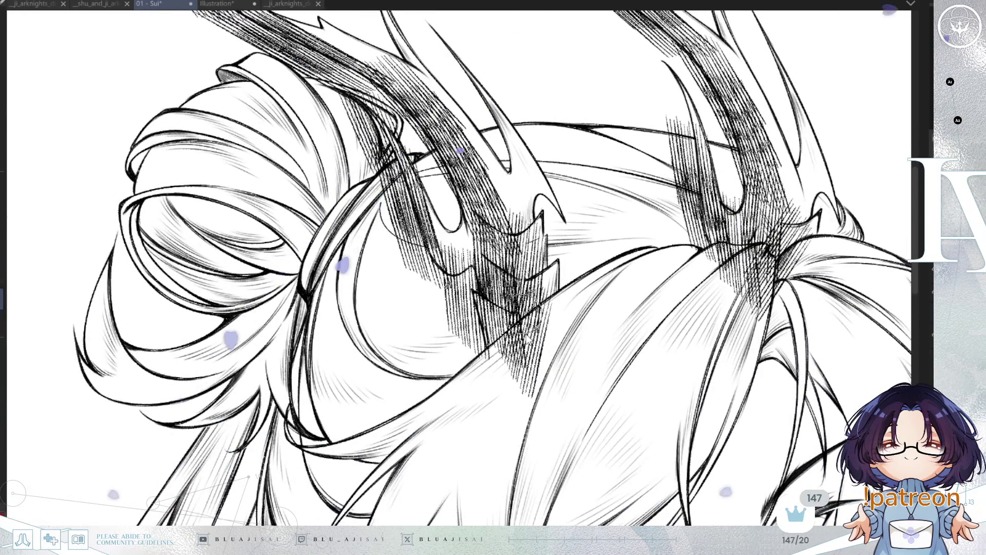
# Erase a strip of hatching above the hair line and undo the strokes beside the right antler
pyautogui.moveTo(548, 308)
pyautogui.mouseDown()
pyautogui.moveTo(487, 356)
pyautogui.moveTo(519, 328)
pyautogui.moveTo(534, 349)
pyautogui.moveTo(526, 409)
pyautogui.mouseUp()
pyautogui.press('h')
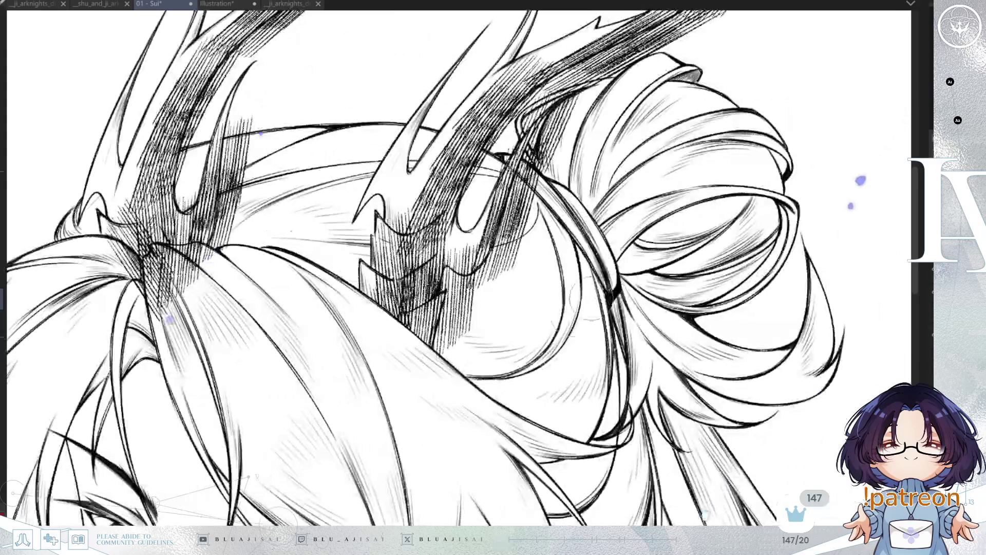
pyautogui.moveTo(439, 354); pyautogui.dragTo(596, 370)
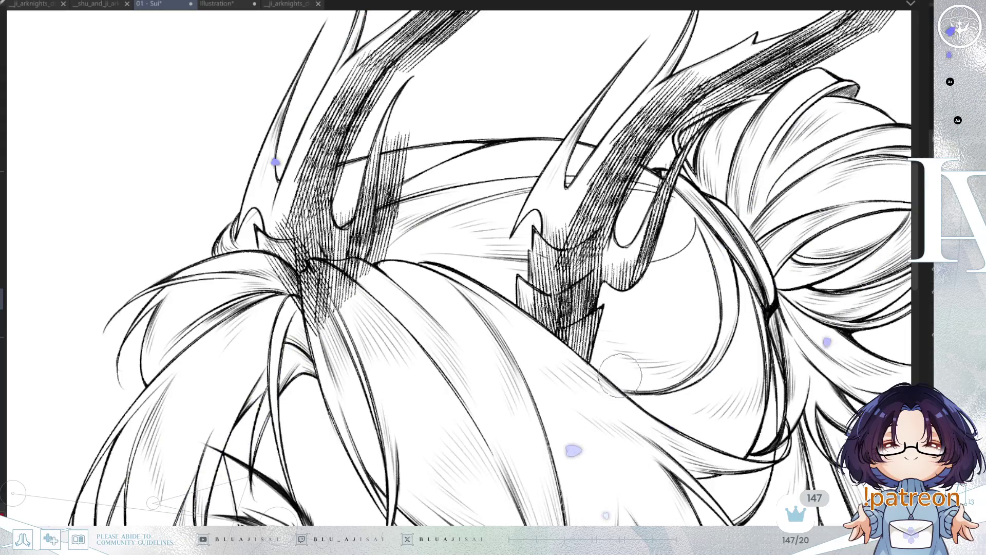
pyautogui.moveTo(649, 317); pyautogui.dragTo(649, 389)
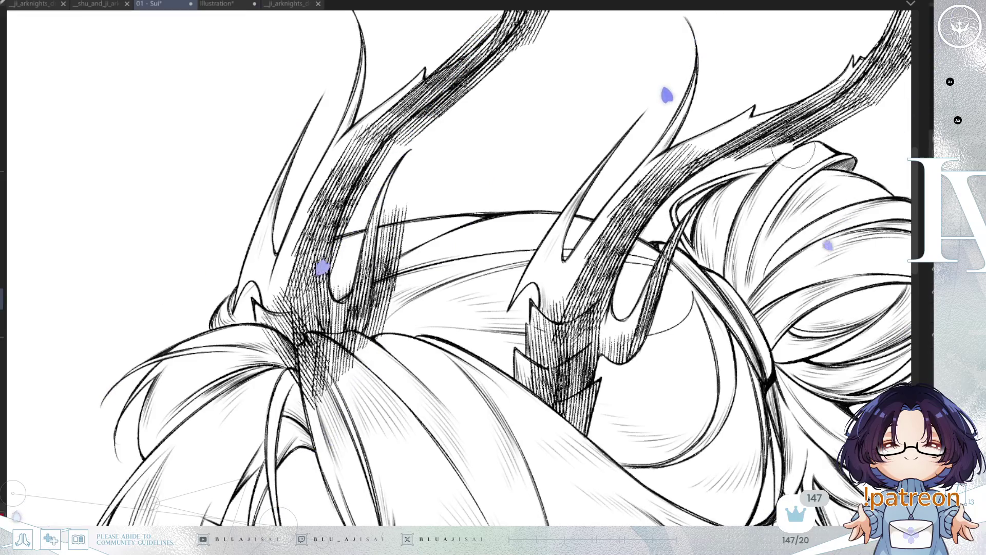
pyautogui.moveTo(709, 210); pyautogui.dragTo(643, 297)
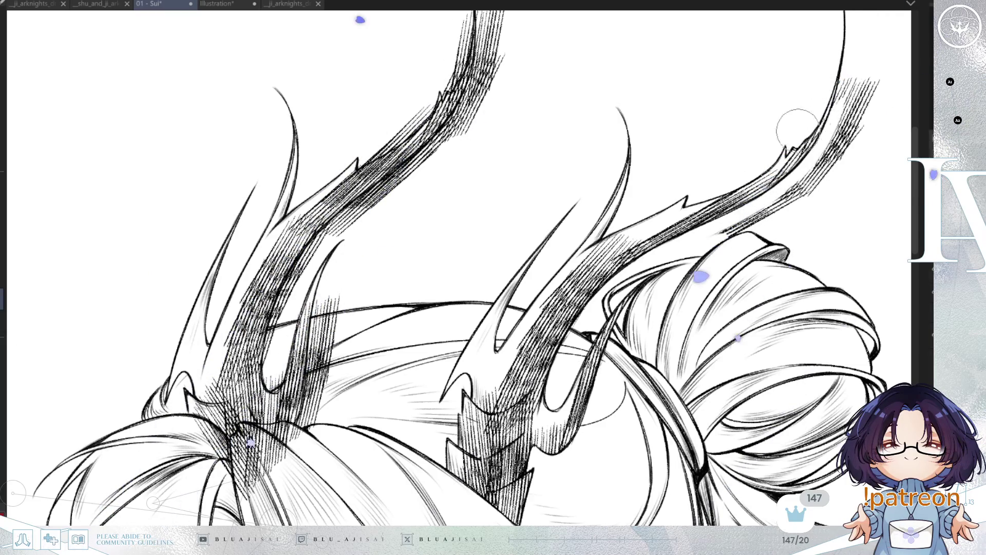
pyautogui.hotkey('ctrl', 'z')
pyautogui.hotkey('ctrl', 'z')
pyautogui.hotkey('ctrl', 'z')
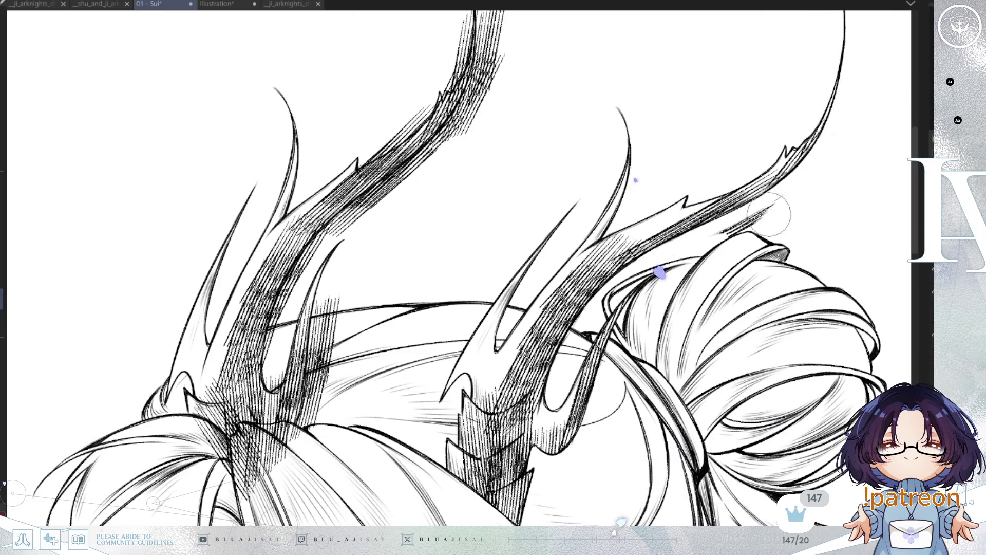
# Erase the excess hatching left of the right antler
pyautogui.moveTo(738, 208); pyautogui.dragTo(800, 194)
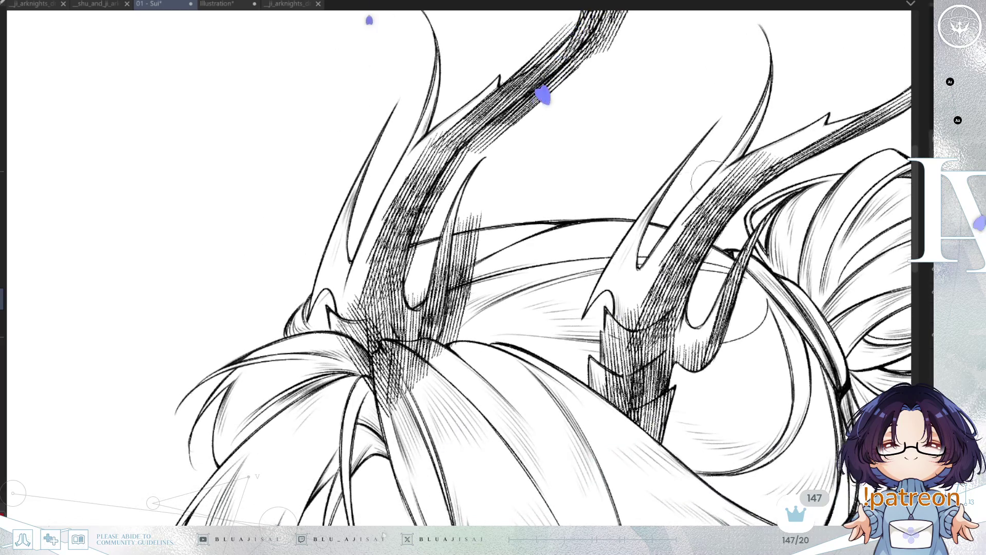
pyautogui.moveTo(469, 303); pyautogui.dragTo(571, 313)
pyautogui.press('h')
pyautogui.moveTo(123, 349); pyautogui.dragTo(292, 308)
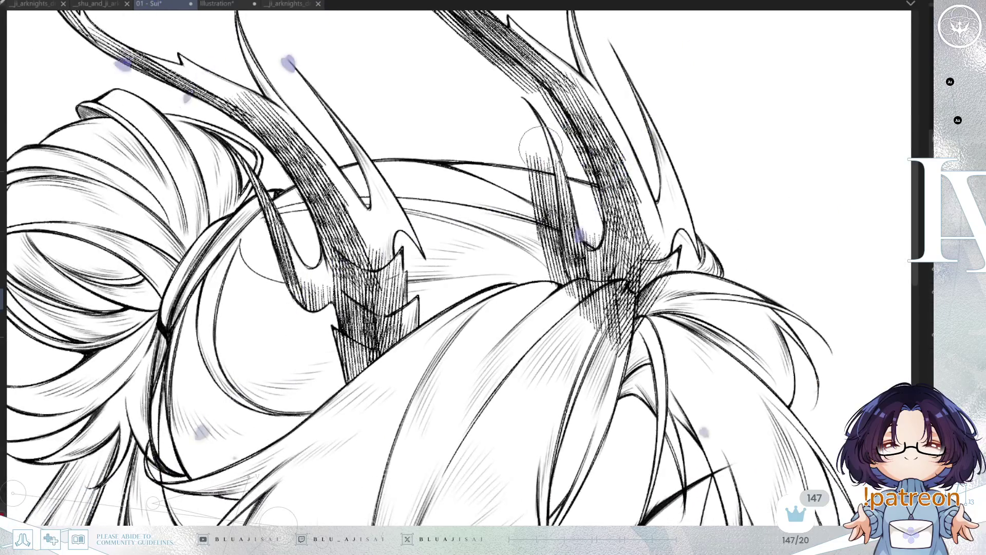
pyautogui.moveTo(539, 145)
pyautogui.mouseDown()
pyautogui.moveTo(545, 242)
pyautogui.moveTo(565, 298)
pyautogui.moveTo(531, 231)
pyautogui.moveTo(532, 115)
pyautogui.mouseUp()
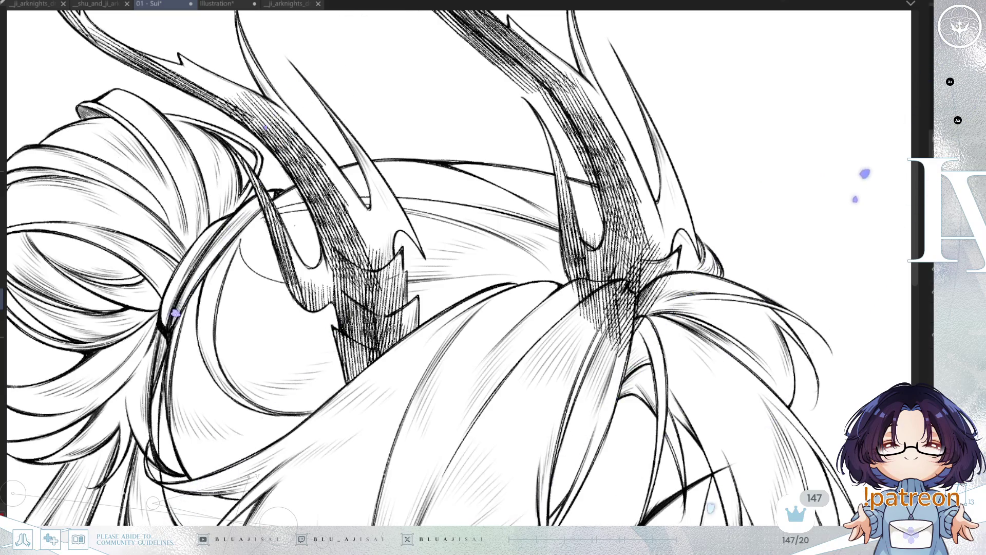
# Erase the stray hatching at the hair knot's lower left, mirroring the view to compare
pyautogui.press('h')
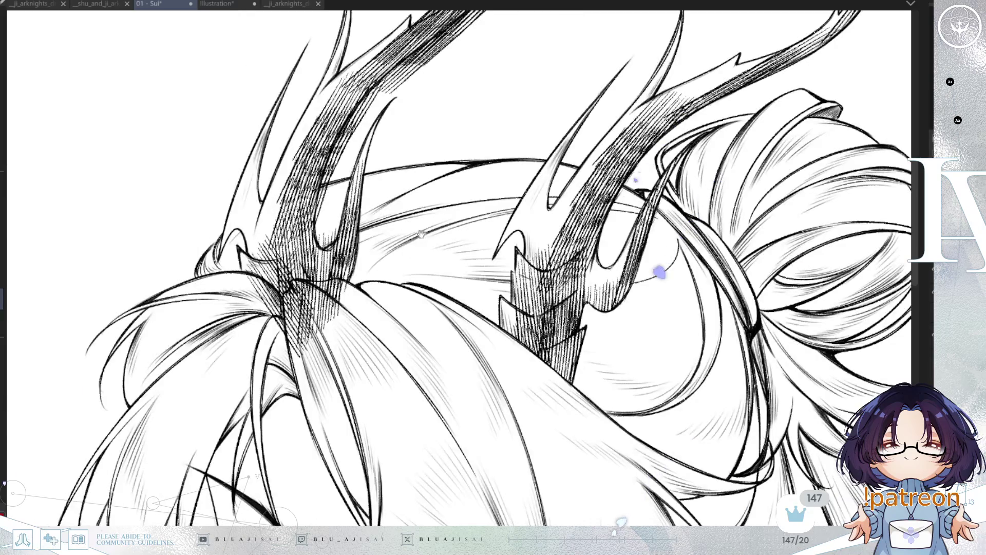
pyautogui.moveTo(343, 204); pyautogui.dragTo(405, 233)
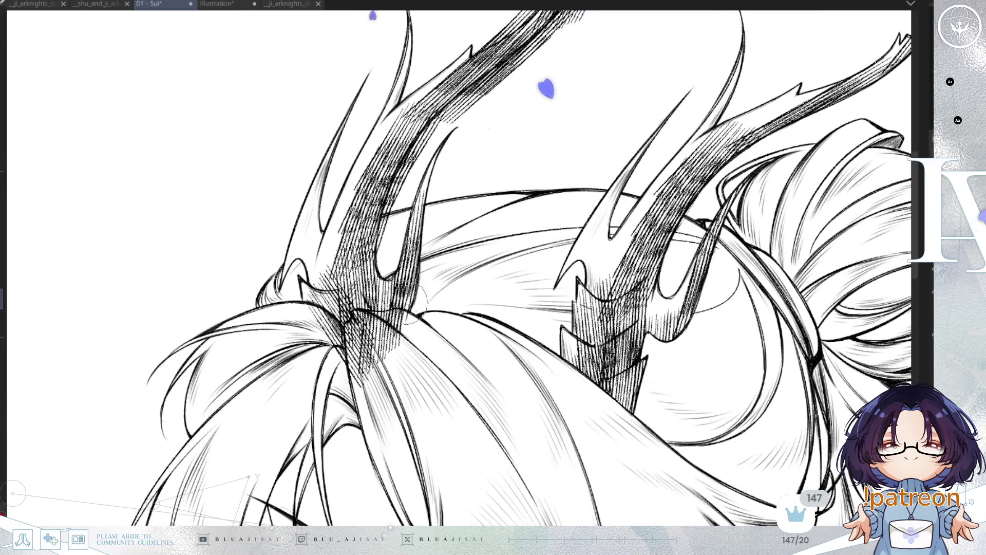
pyautogui.press('h')
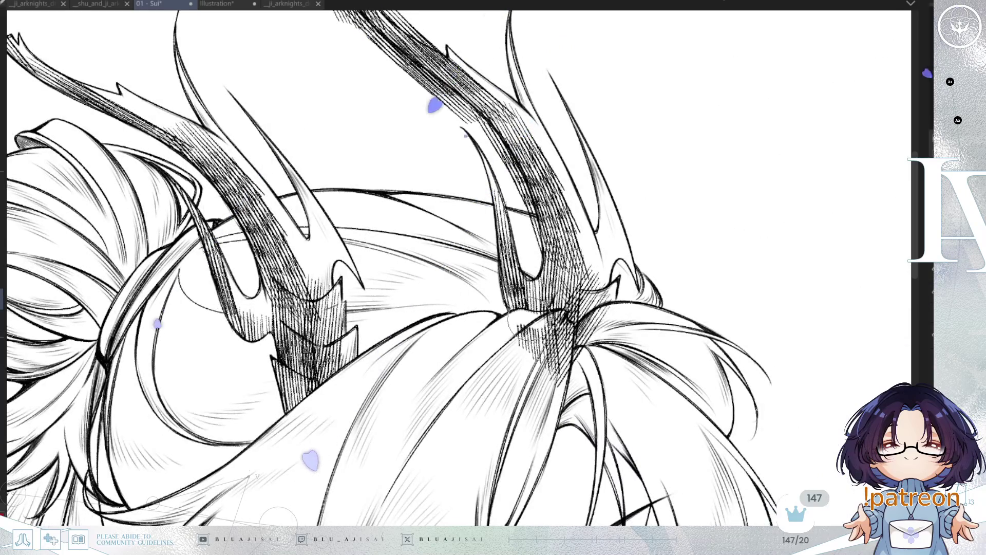
pyautogui.moveTo(565, 315)
pyautogui.mouseDown()
pyautogui.moveTo(540, 336)
pyautogui.moveTo(545, 321)
pyautogui.moveTo(563, 331)
pyautogui.moveTo(601, 313)
pyautogui.moveTo(565, 354)
pyautogui.moveTo(575, 334)
pyautogui.moveTo(559, 390)
pyautogui.mouseUp()
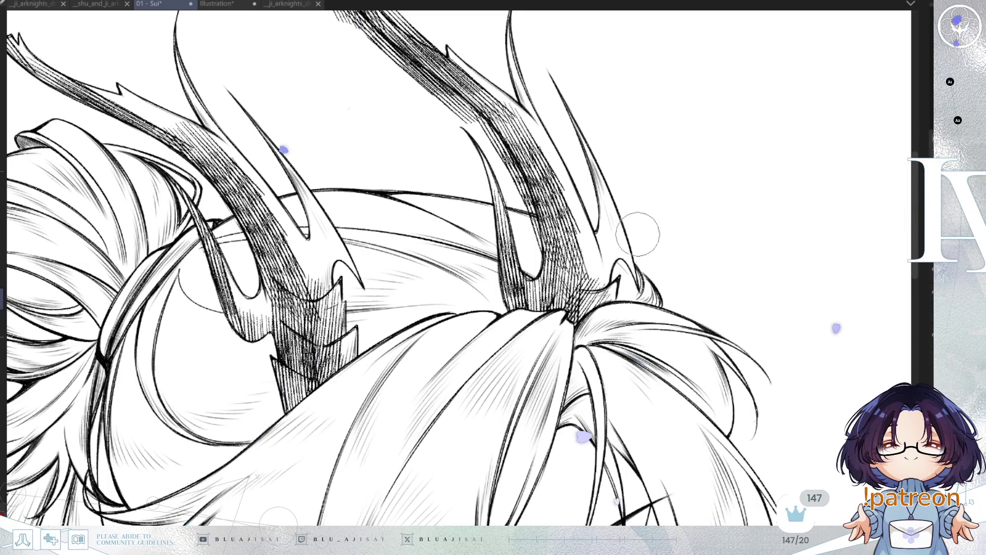
pyautogui.press('h')
pyautogui.scroll(4, 591, 281)
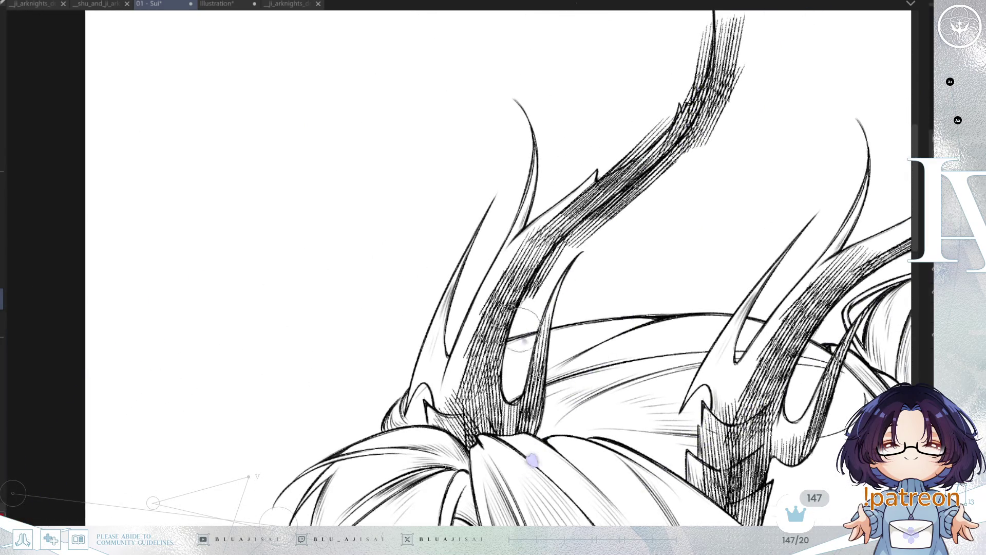
# Erase the hatching strands along the upper antler stem so its tip tapers cleanly
pyautogui.moveTo(573, 241)
pyautogui.mouseDown()
pyautogui.moveTo(649, 176)
pyautogui.moveTo(610, 220)
pyautogui.mouseUp()
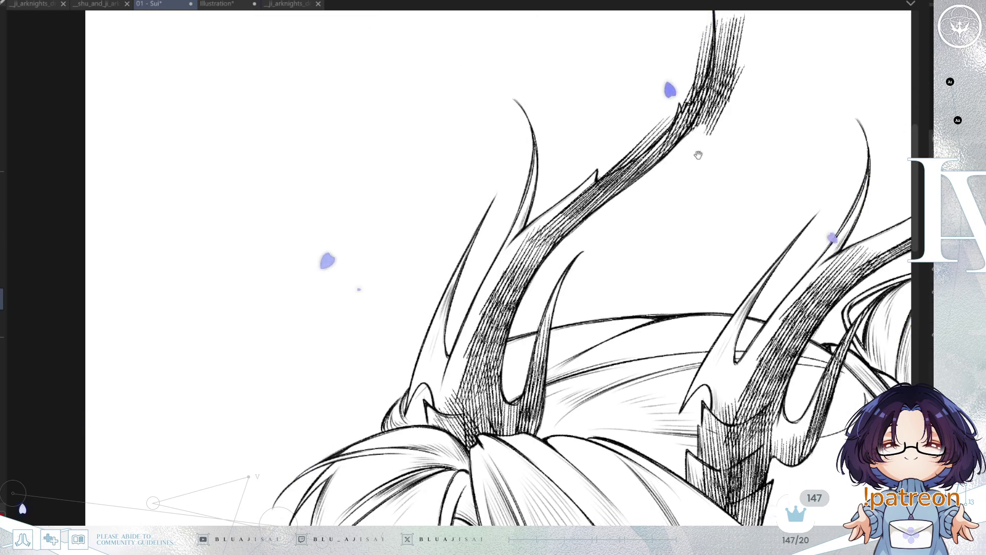
pyautogui.moveTo(699, 155); pyautogui.dragTo(641, 267)
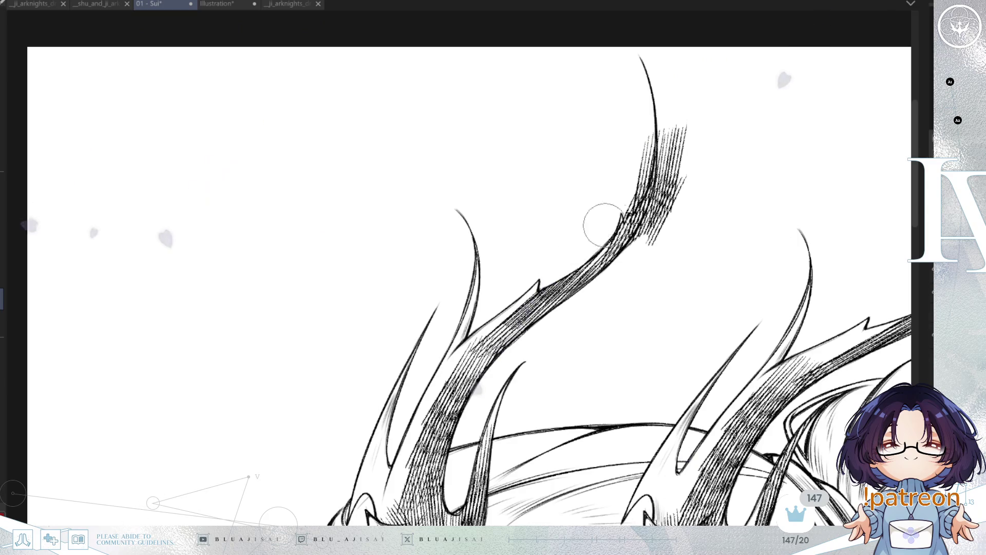
pyautogui.moveTo(626, 200)
pyautogui.mouseDown()
pyautogui.moveTo(634, 213)
pyautogui.moveTo(654, 121)
pyautogui.moveTo(661, 171)
pyautogui.moveTo(667, 140)
pyautogui.moveTo(660, 196)
pyautogui.mouseUp()
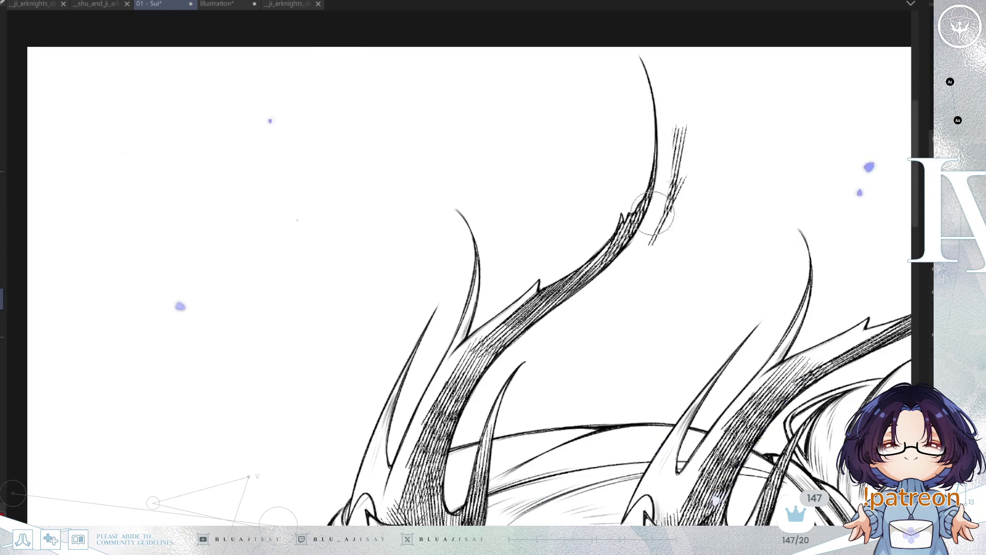
pyautogui.moveTo(603, 286); pyautogui.dragTo(669, 196)
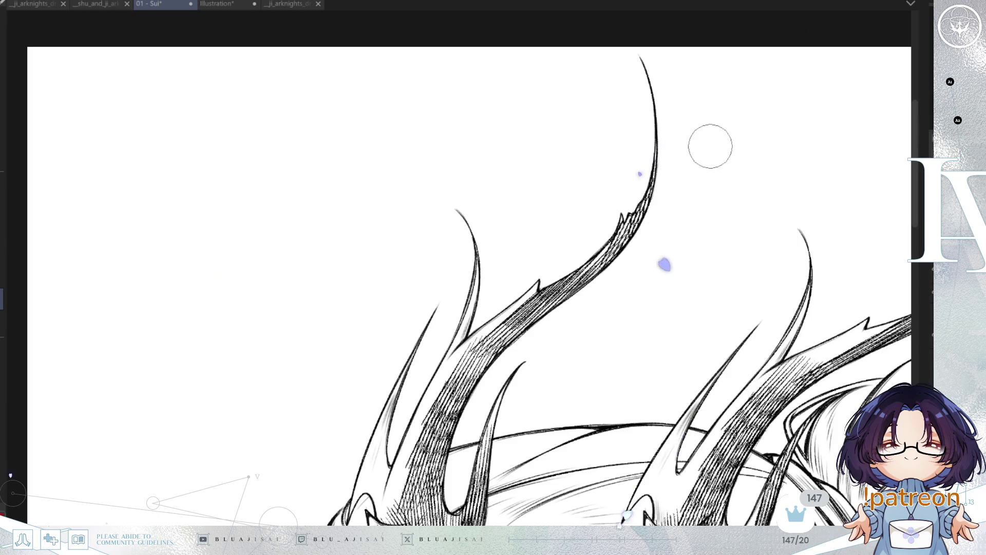
# Zoom out and mirror the view to review both antlers within the portrait
pyautogui.scroll(-3, 783, 193)
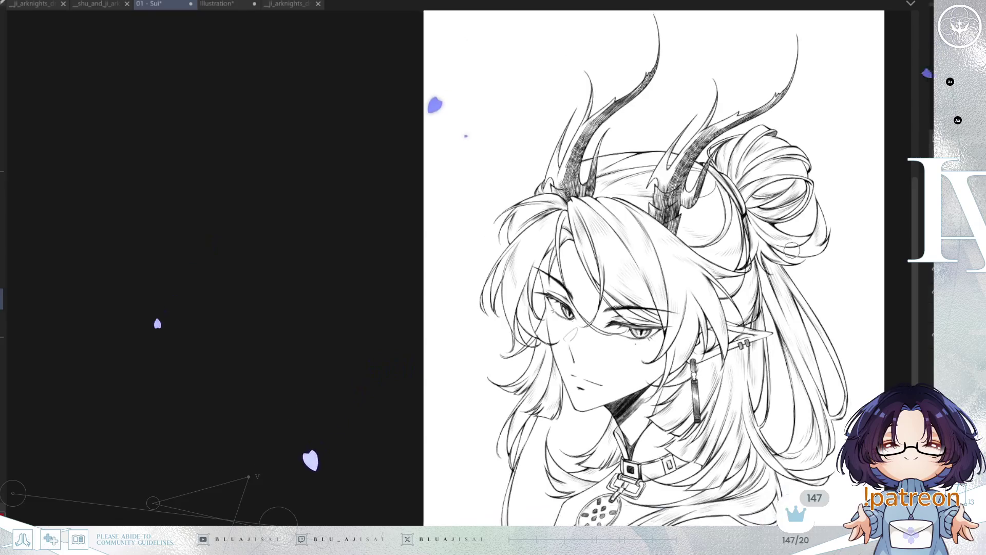
pyautogui.press('h')
pyautogui.moveTo(745, 297); pyautogui.dragTo(786, 275)
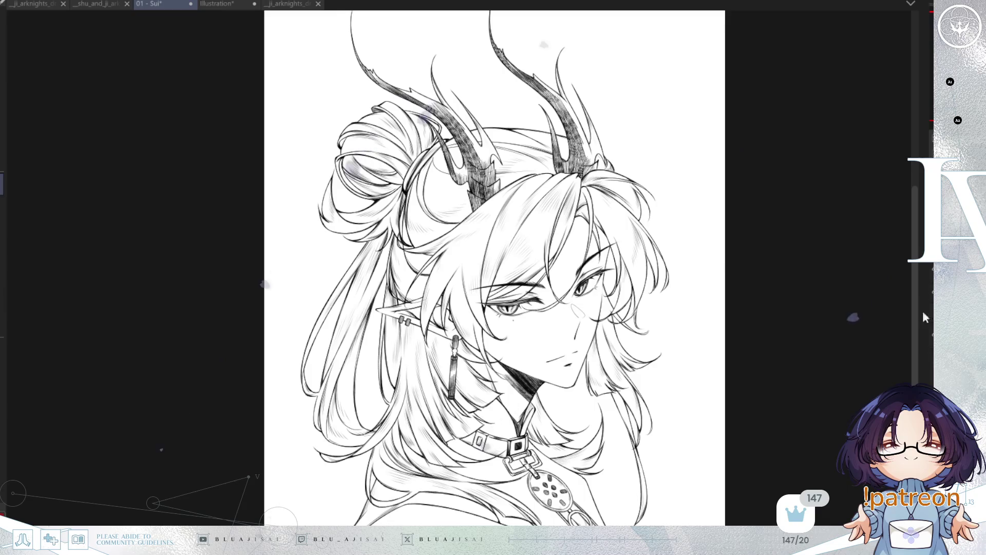
pyautogui.scroll(2, 524, 198)
pyautogui.moveTo(524, 198); pyautogui.dragTo(530, 295)
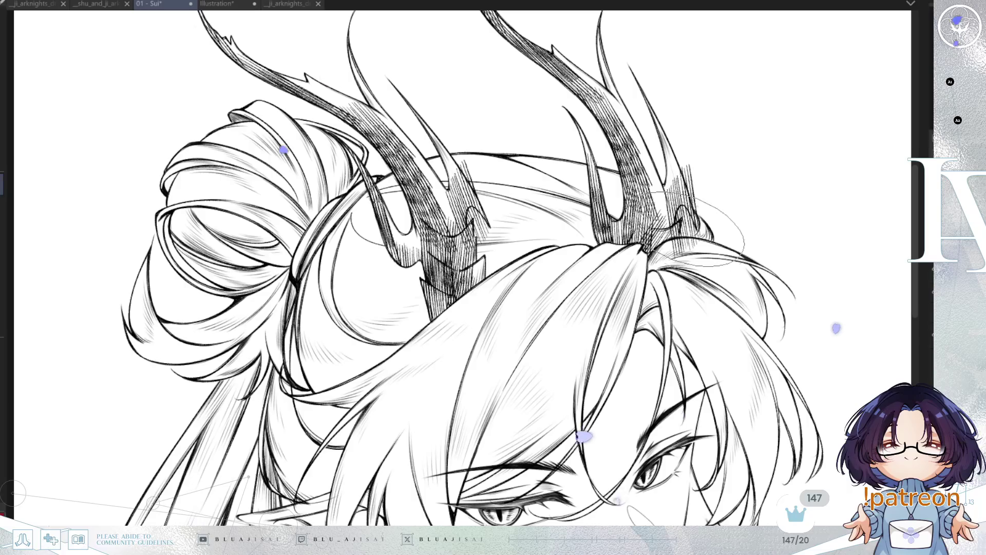
pyautogui.scroll(1, 481, 210)
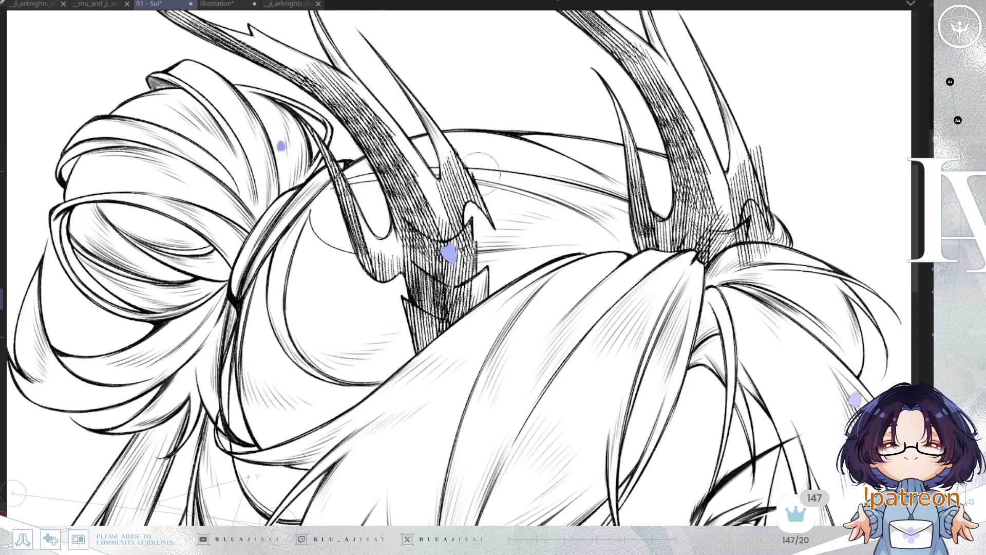
# Mirror and reposition the view, zooming in on the face and hair bun
pyautogui.press('h')
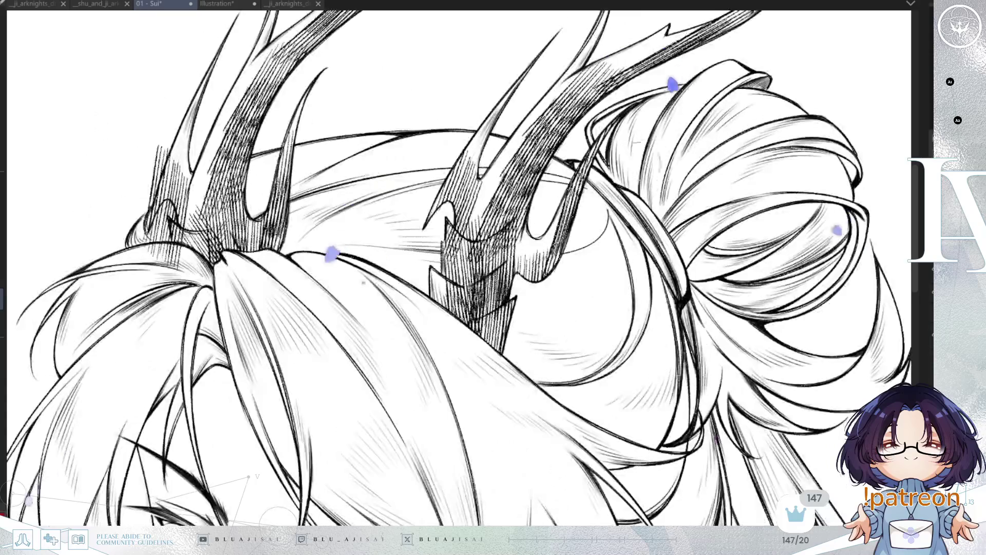
pyautogui.moveTo(648, 159); pyautogui.dragTo(922, 180)
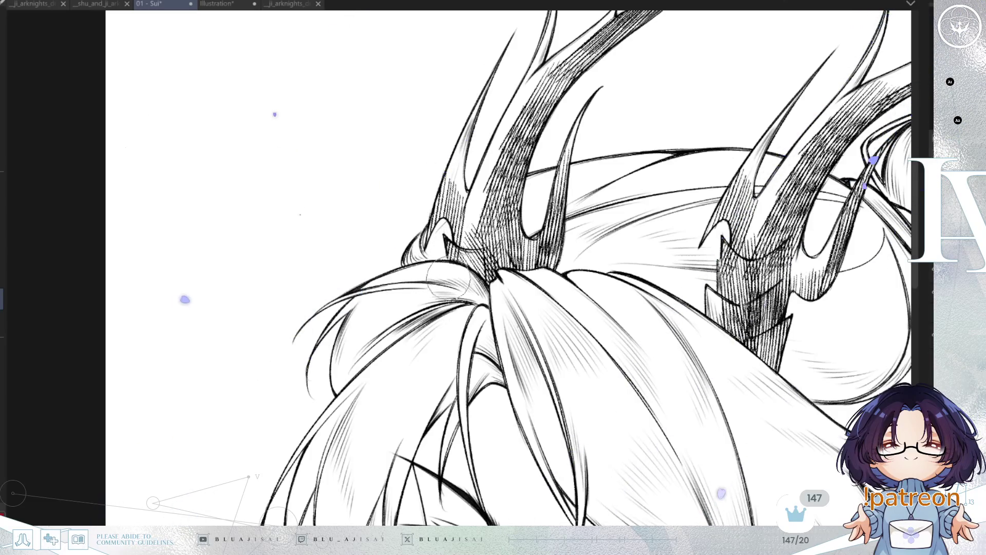
pyautogui.scroll(-5, 558, 260)
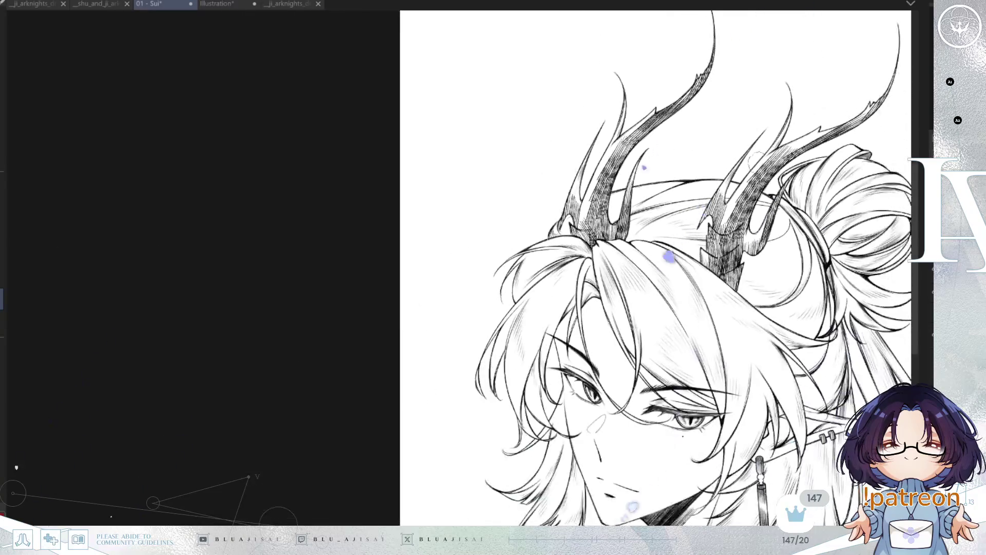
pyautogui.hscroll(-5, 777, 154)
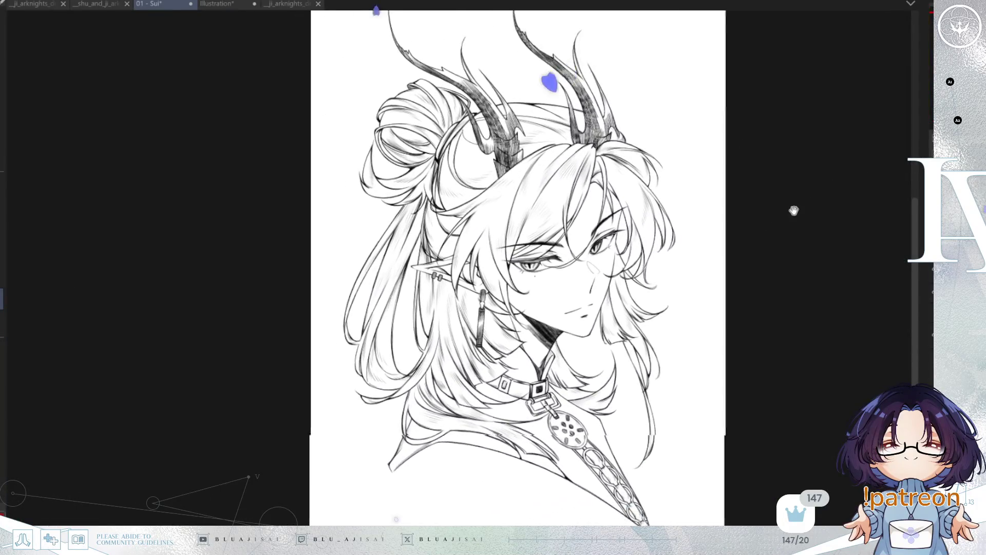
pyautogui.scroll(-2, 784, 236)
pyautogui.scroll(-1, 789, 220)
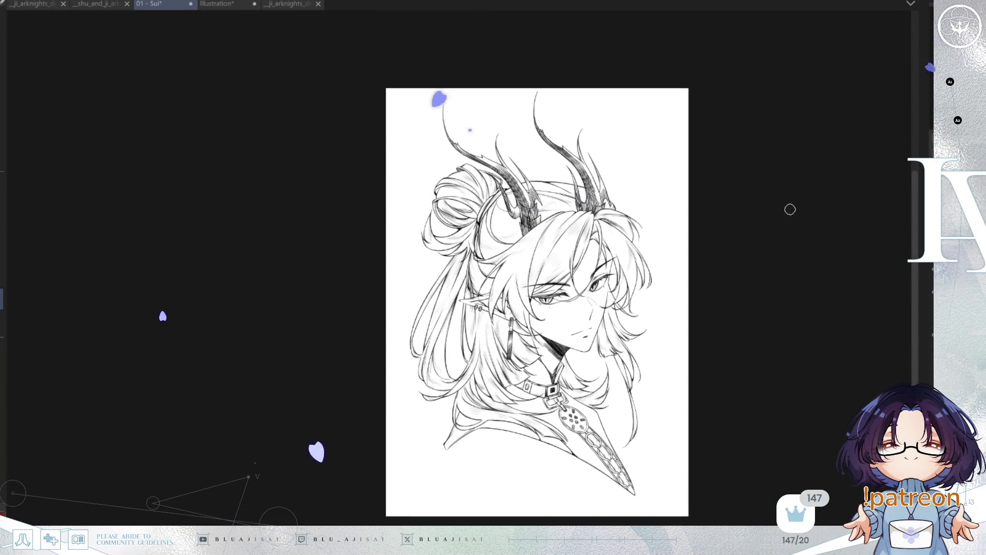
pyautogui.scroll(2, 789, 211)
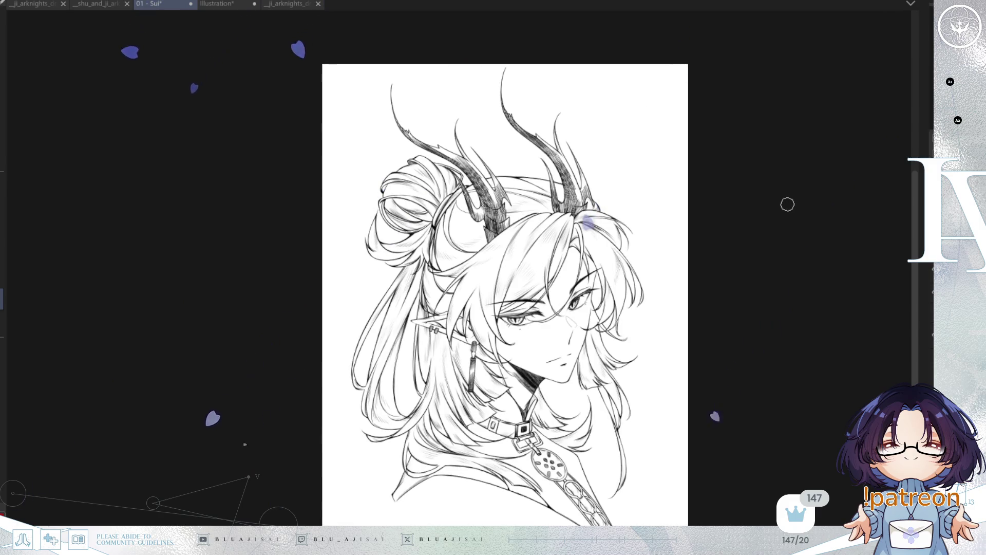
pyautogui.scroll(1, 788, 205)
pyautogui.moveTo(703, 256)
pyautogui.mouseDown()
pyautogui.moveTo(767, 206)
pyautogui.moveTo(781, 240)
pyautogui.mouseUp()
pyautogui.scroll(1, 773, 206)
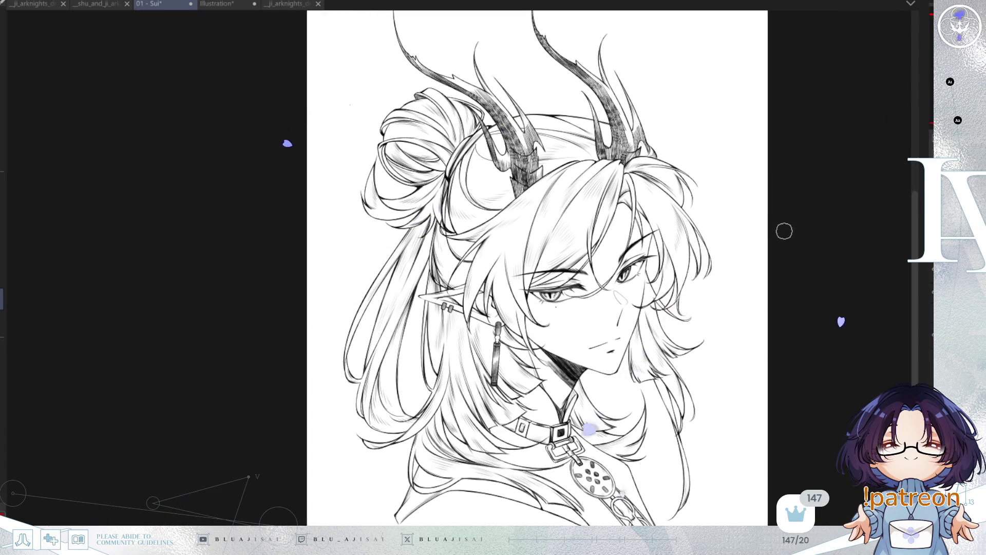
pyautogui.scroll(3, 789, 320)
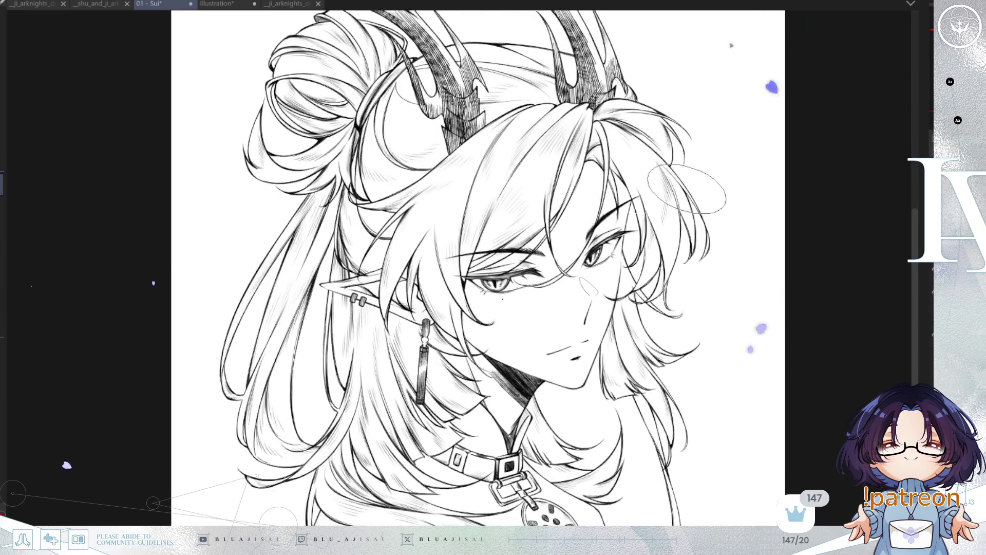
pyautogui.press('h')
pyautogui.moveTo(606, 165); pyautogui.dragTo(632, 258)
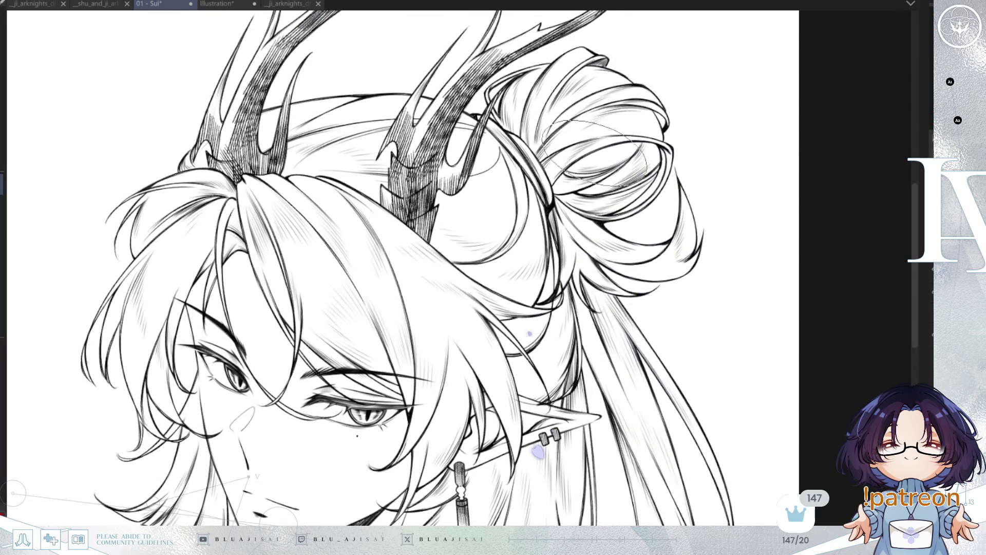
# Redraw dense dark hatching inside the hair bun, checking it in mirrored view
pyautogui.moveTo(593, 153); pyautogui.dragTo(564, 190)
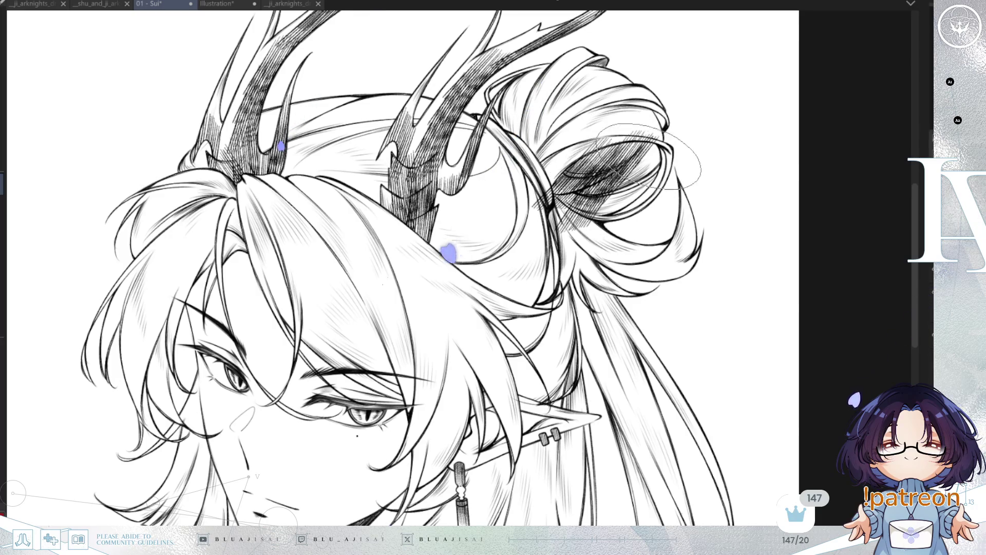
pyautogui.hotkey('ctrl', 'z')
pyautogui.hotkey('ctrl', 'z')
pyautogui.moveTo(619, 134)
pyautogui.mouseDown()
pyautogui.moveTo(643, 154)
pyautogui.moveTo(616, 175)
pyautogui.moveTo(671, 171)
pyautogui.moveTo(606, 237)
pyautogui.moveTo(688, 195)
pyautogui.moveTo(668, 179)
pyautogui.mouseUp()
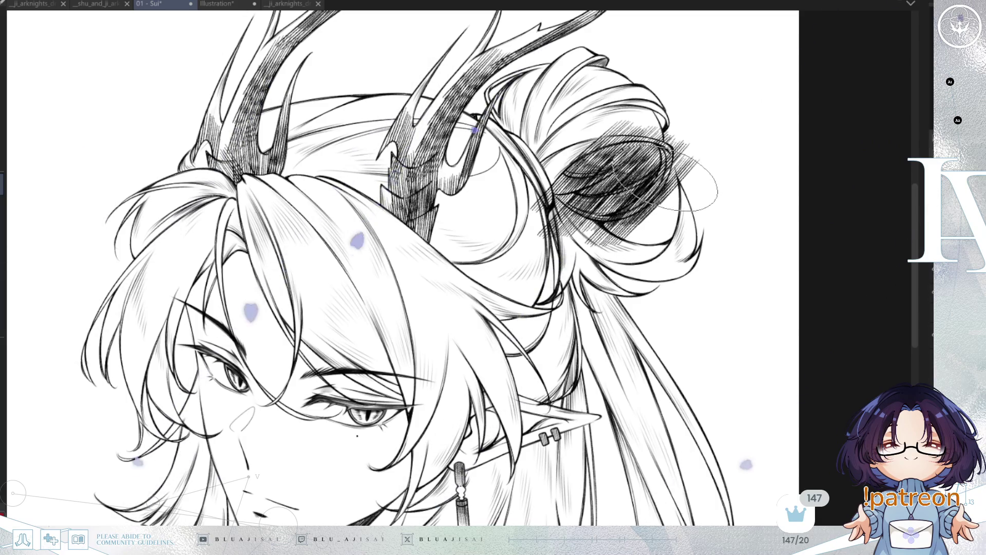
pyautogui.scroll(2, 691, 185)
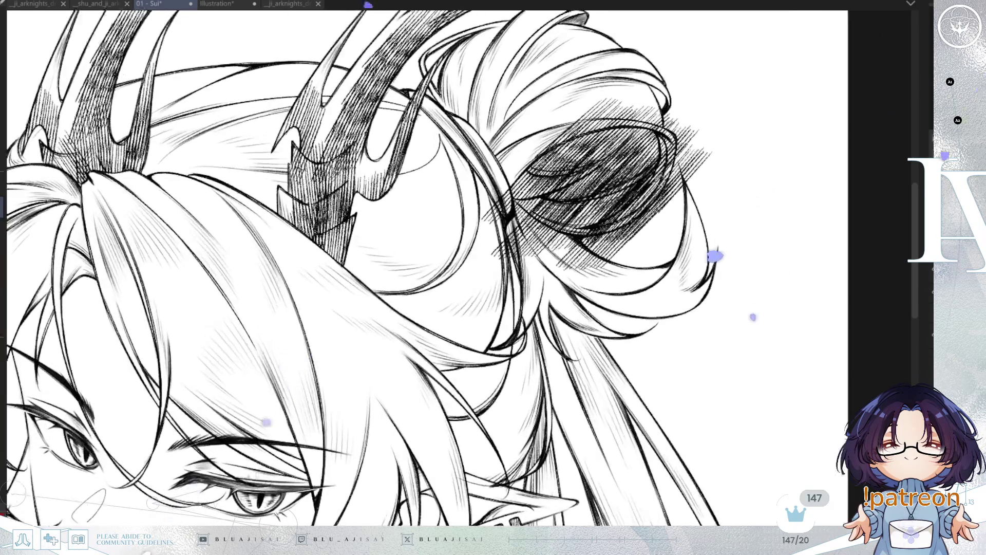
pyautogui.press('h')
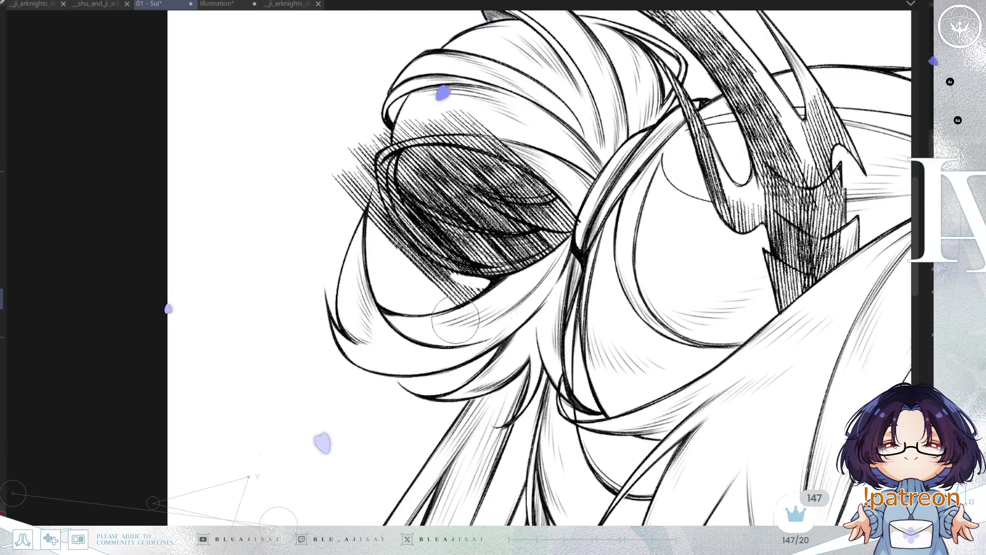
pyautogui.press('h')
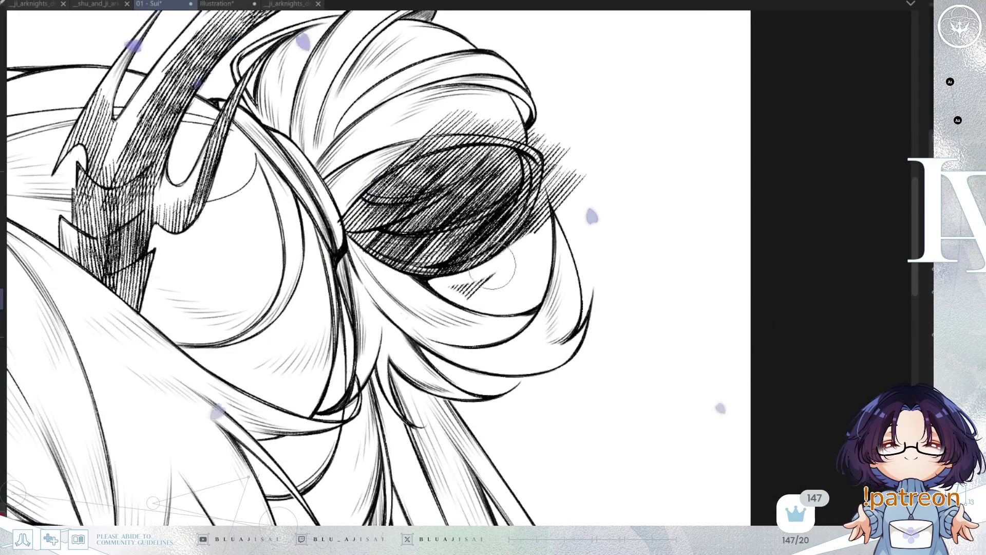
# Erase the stray hatching to the right of the bun
pyautogui.moveTo(543, 205)
pyautogui.mouseDown()
pyautogui.moveTo(542, 175)
pyautogui.moveTo(561, 143)
pyautogui.moveTo(587, 137)
pyautogui.moveTo(584, 176)
pyautogui.mouseUp()
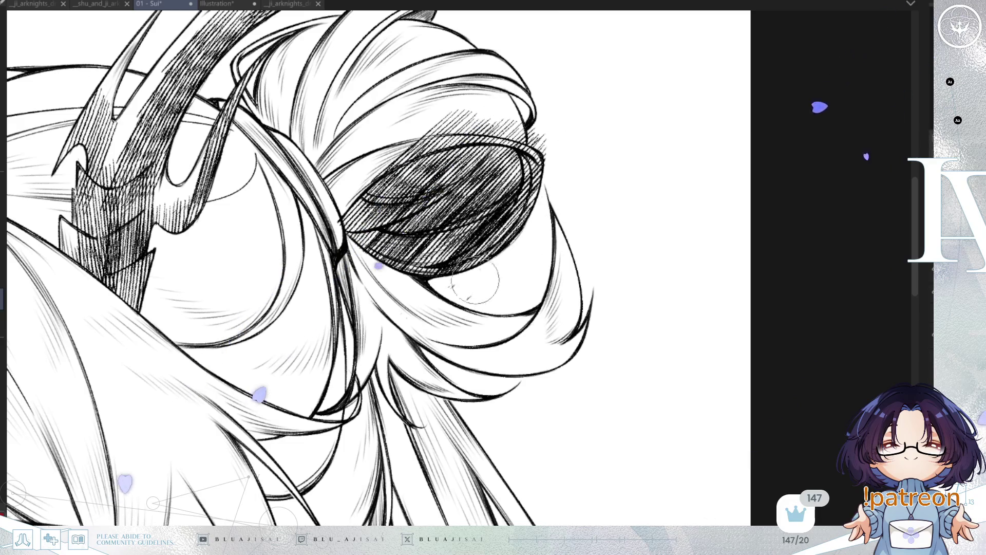
pyautogui.hscroll(-5, 480, 280)
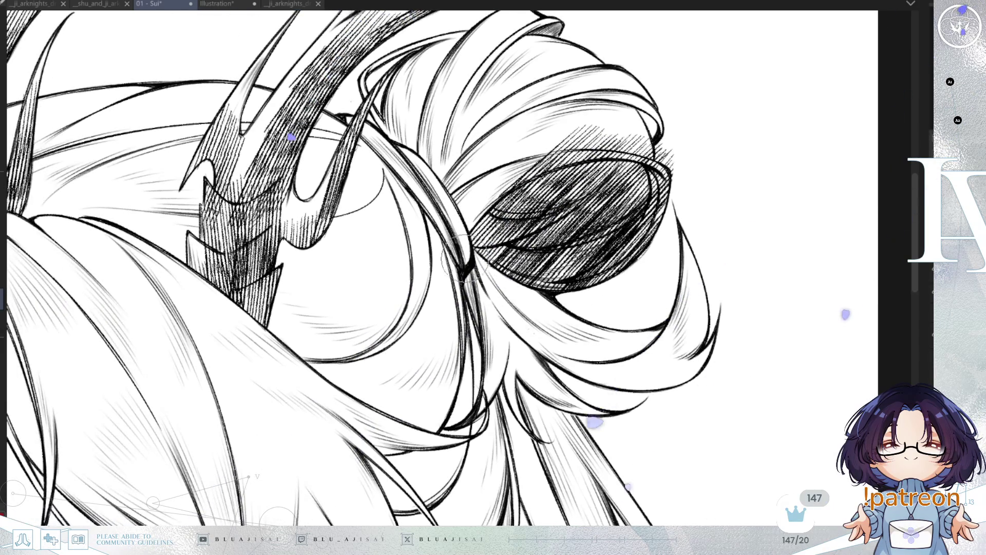
pyautogui.press('h')
pyautogui.press('h')
pyautogui.scroll(2, 590, 219)
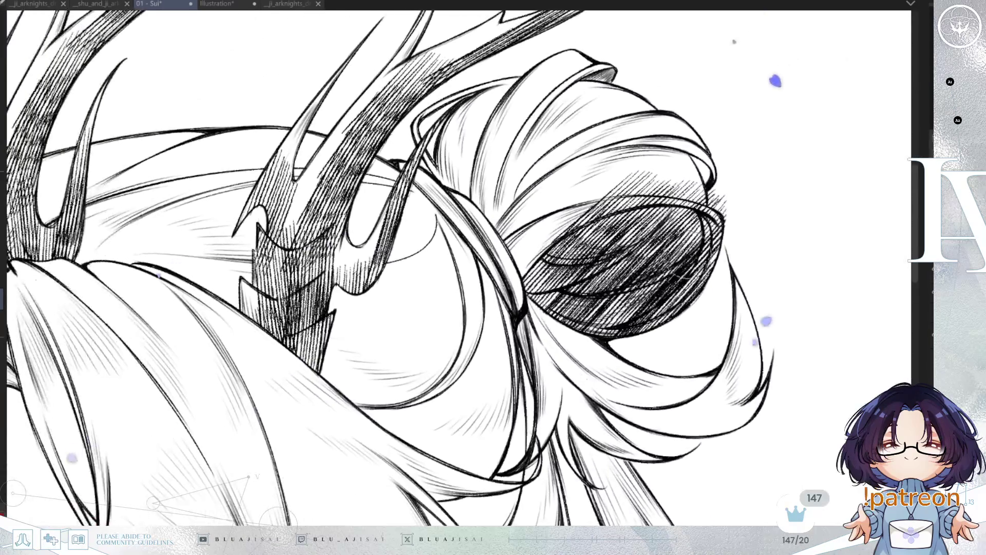
# Paint a white highlight along the hatched bun's edge, then fit the drawing to the window
pyautogui.press('Delete')
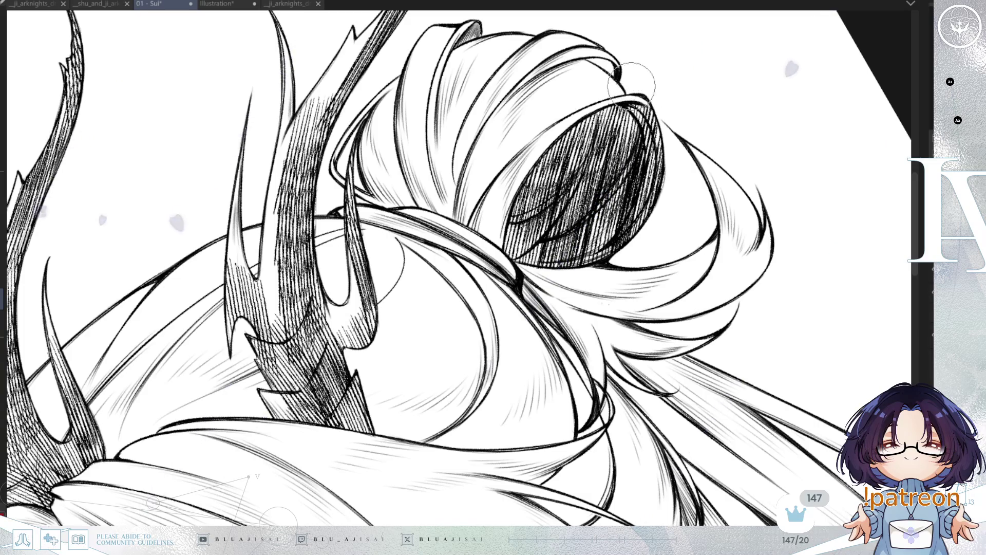
pyautogui.press('Insert')
pyautogui.press('End')
pyautogui.press('End')
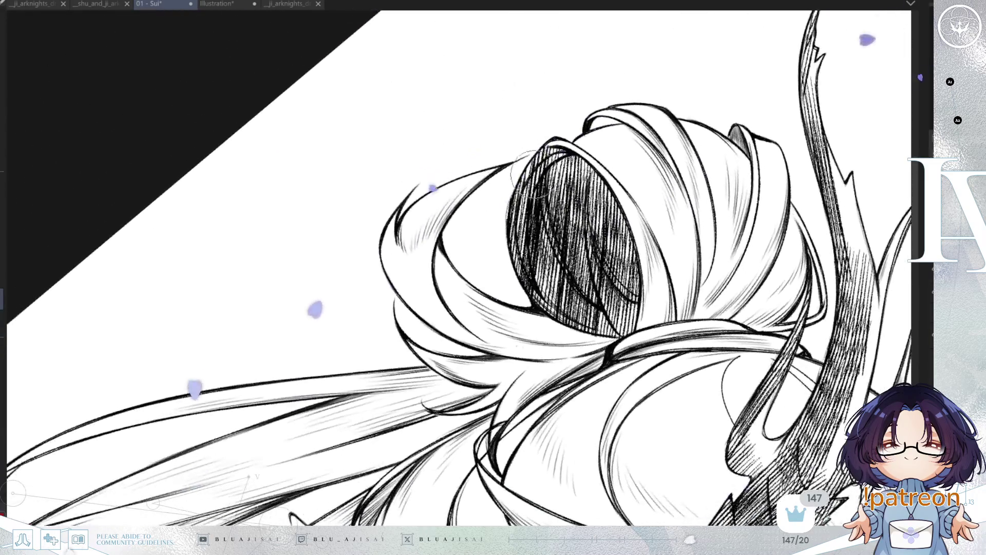
pyautogui.moveTo(527, 173)
pyautogui.mouseDown()
pyautogui.moveTo(529, 234)
pyautogui.moveTo(558, 150)
pyautogui.mouseUp()
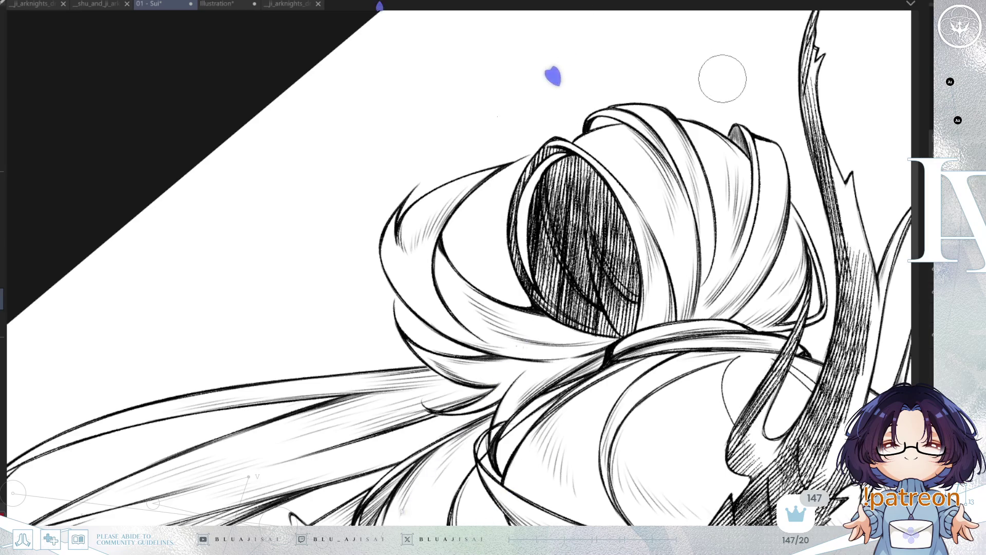
pyautogui.hotkey('ctrl', '0')
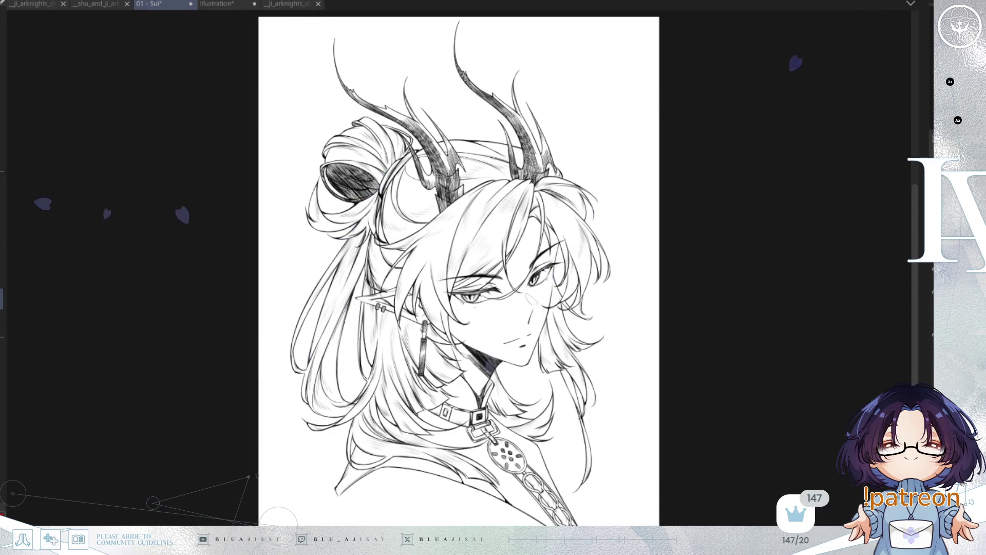
# Zoom in on the collar and hatch diagonally along the V-neck
pyautogui.hotkey('ctrl', '+')
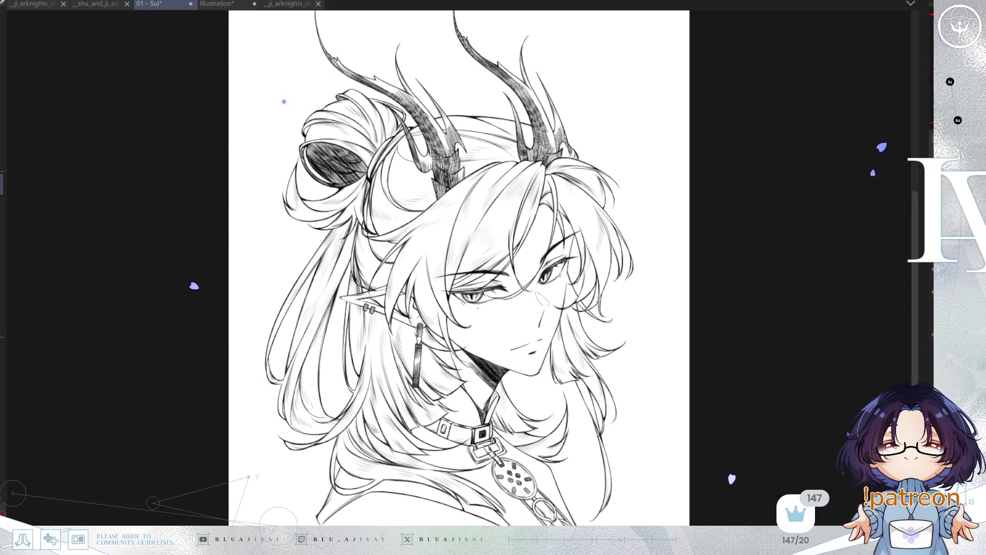
pyautogui.hotkey('ctrl', '+')
pyautogui.moveTo(637, 405); pyautogui.dragTo(650, 346)
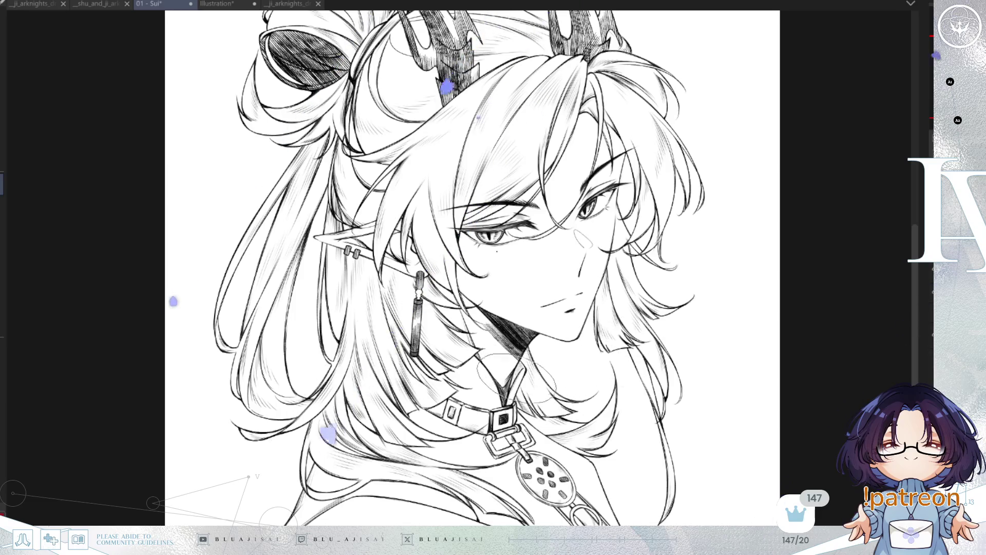
pyautogui.scroll(2, 512, 379)
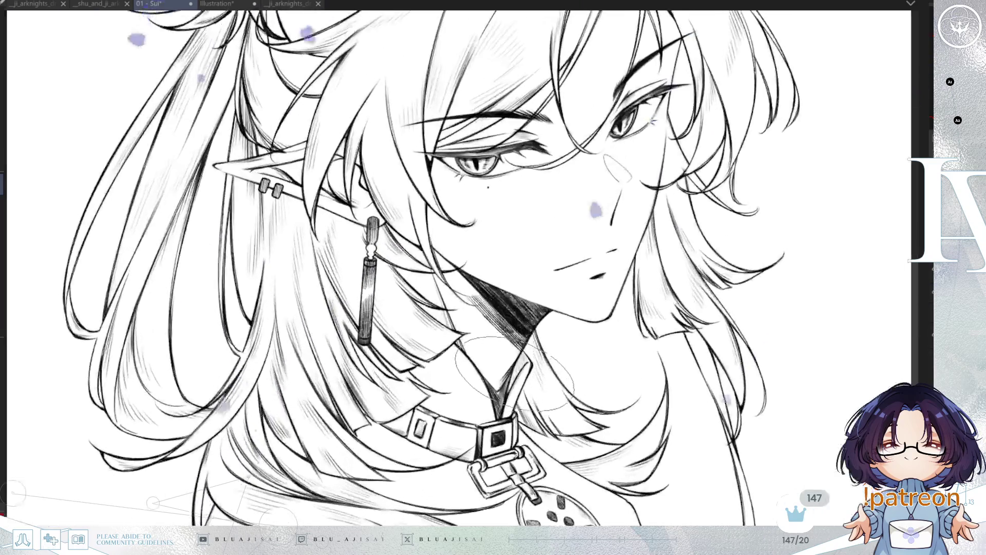
pyautogui.moveTo(501, 355)
pyautogui.mouseDown()
pyautogui.moveTo(516, 382)
pyautogui.moveTo(510, 395)
pyautogui.mouseUp()
# Erase the hatching from the collar band and left of the V-neck, then enlarge the brush
pyautogui.scroll(1, 511, 393)
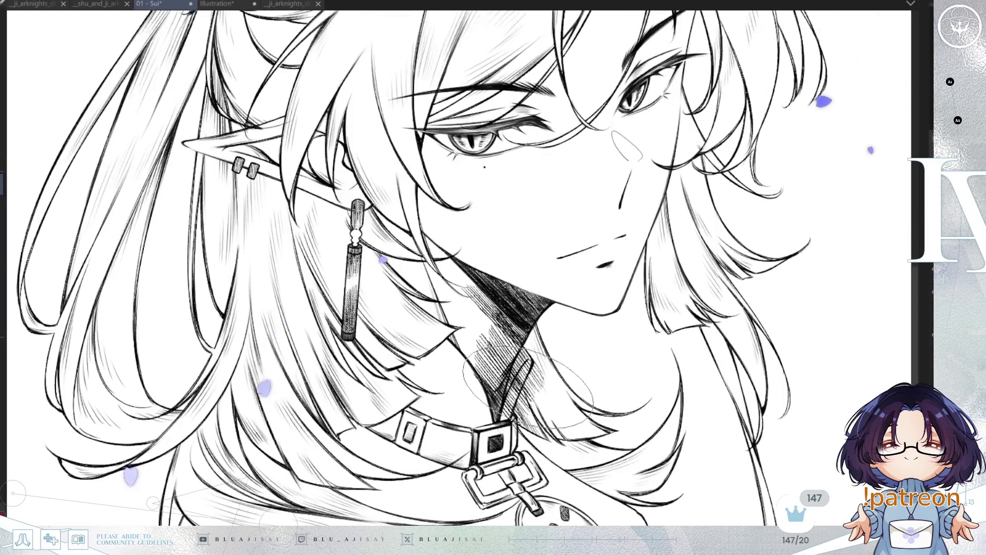
pyautogui.scroll(1, 519, 406)
pyautogui.moveTo(508, 429); pyautogui.dragTo(520, 368)
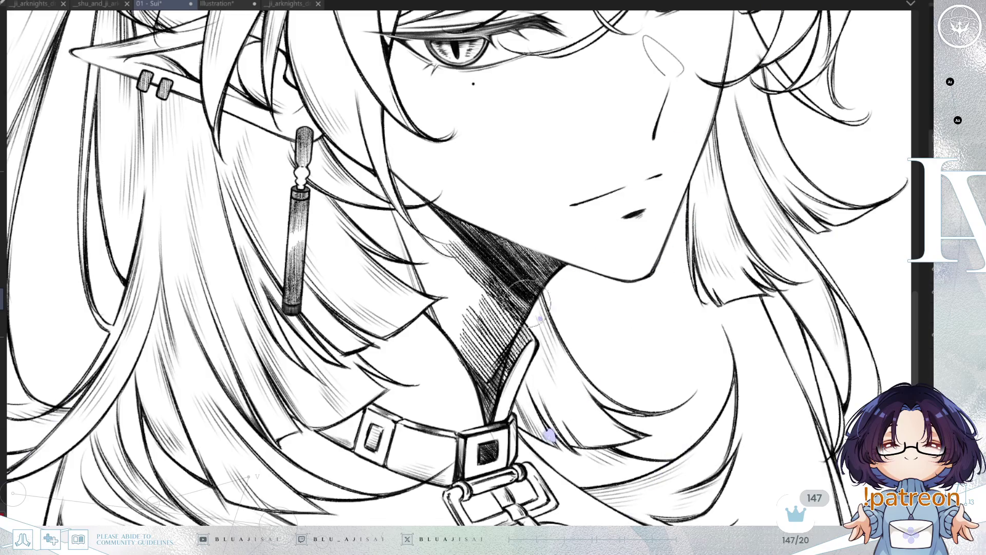
pyautogui.moveTo(506, 352)
pyautogui.mouseDown()
pyautogui.moveTo(489, 313)
pyautogui.moveTo(477, 334)
pyautogui.moveTo(510, 298)
pyautogui.mouseUp()
pyautogui.scroll(-2, 511, 297)
pyautogui.scroll(-2, 565, 283)
pyautogui.press(']')
pyautogui.press(']')
pyautogui.press(']')
pyautogui.scroll(-2, 616, 270)
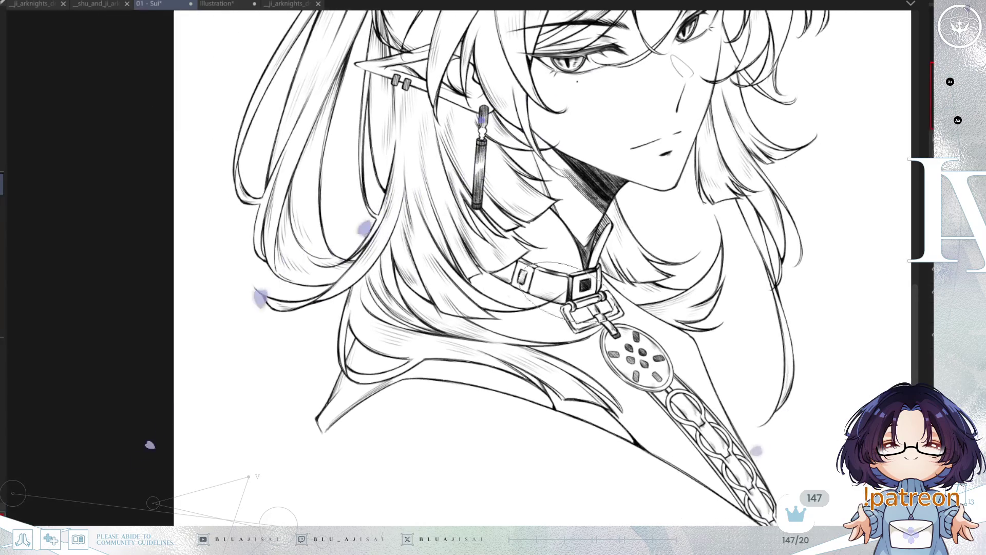
# Hatch a dense vertical shadow on the hair above the shoulder
pyautogui.moveTo(434, 187); pyautogui.dragTo(493, 161)
pyautogui.moveTo(429, 288)
pyautogui.mouseDown()
pyautogui.moveTo(413, 349)
pyautogui.moveTo(419, 341)
pyautogui.mouseUp()
pyautogui.moveTo(455, 262); pyautogui.dragTo(436, 354)
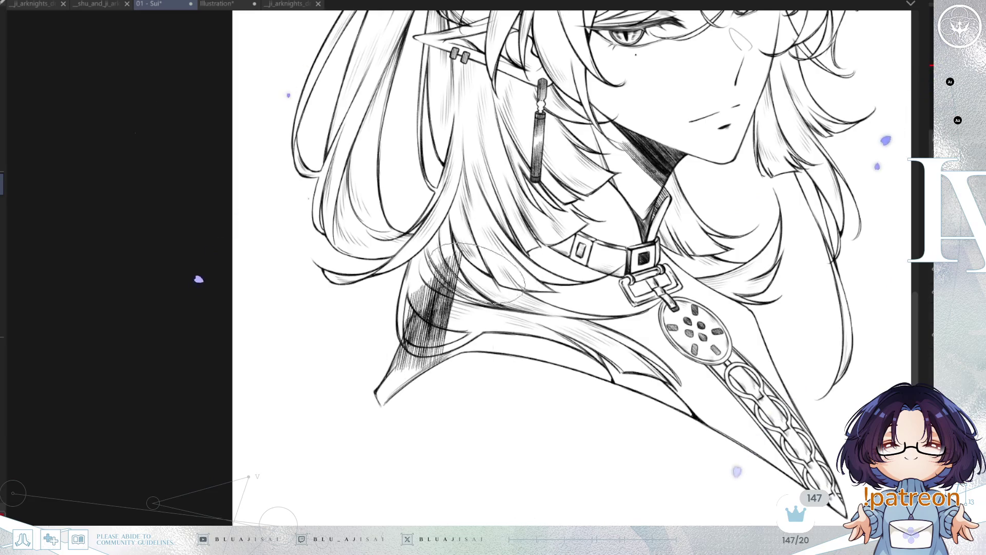
pyautogui.moveTo(464, 267)
pyautogui.mouseDown()
pyautogui.moveTo(453, 333)
pyautogui.moveTo(467, 334)
pyautogui.mouseUp()
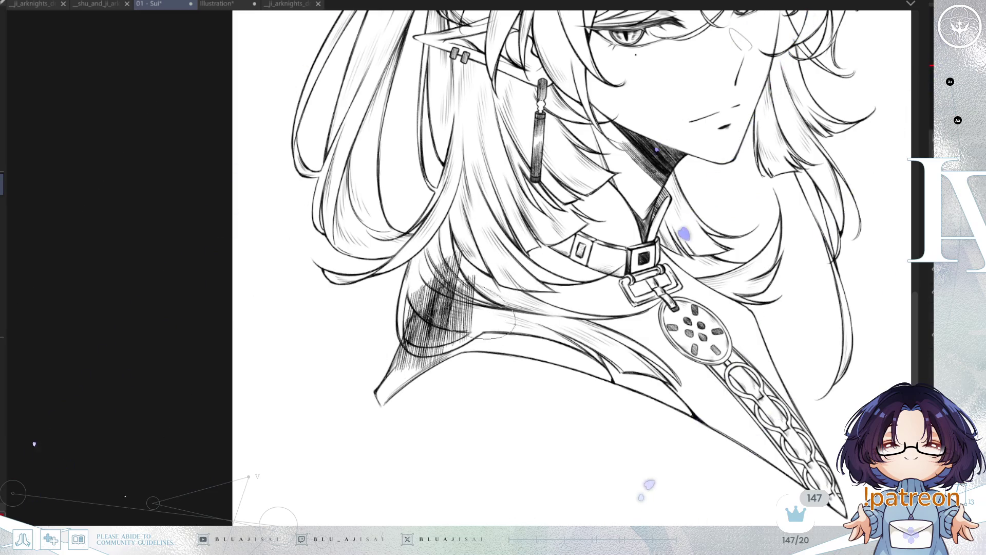
# In mirrored view, hatch and touch up the hair shadow left of the collar clasp
pyautogui.press('h')
pyautogui.moveTo(397, 294); pyautogui.dragTo(666, 228)
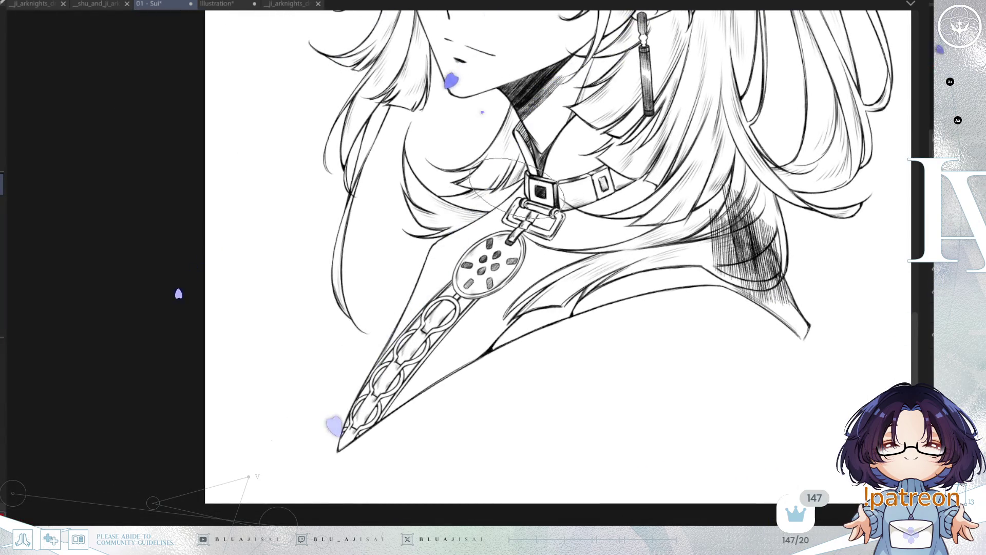
pyautogui.moveTo(461, 216)
pyautogui.mouseDown()
pyautogui.moveTo(441, 247)
pyautogui.moveTo(493, 191)
pyautogui.moveTo(514, 215)
pyautogui.moveTo(493, 198)
pyautogui.moveTo(534, 174)
pyautogui.mouseUp()
pyautogui.scroll(2, 424, 252)
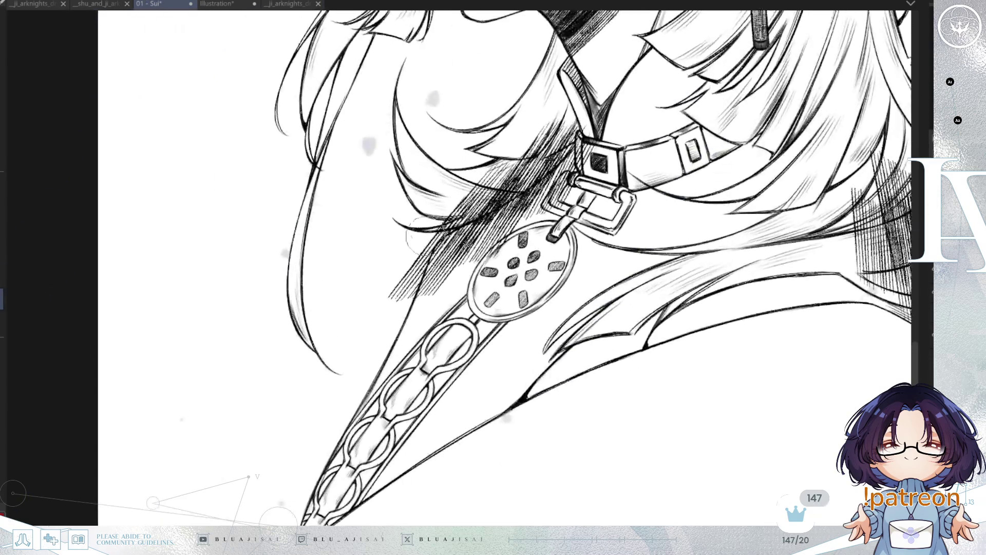
pyautogui.moveTo(442, 242); pyautogui.dragTo(411, 278)
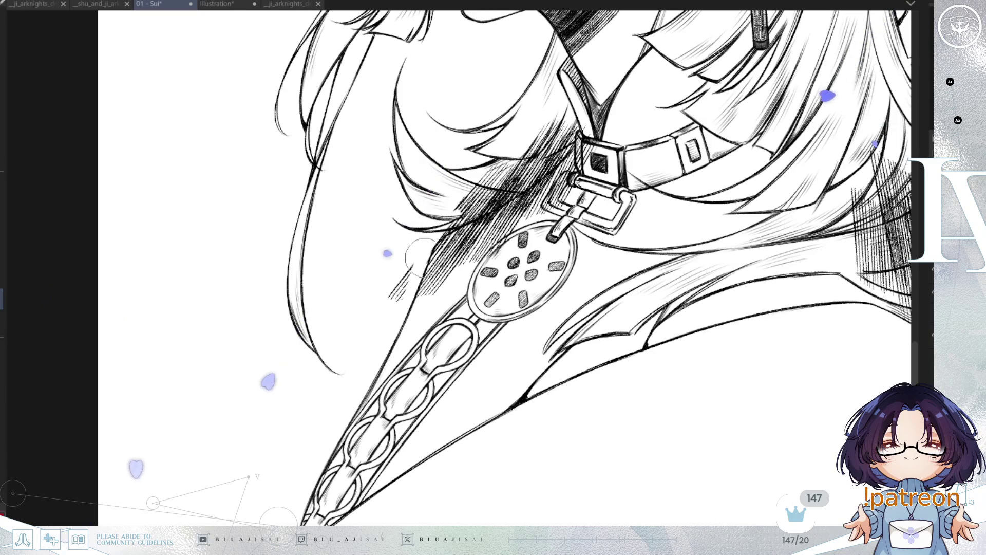
pyautogui.moveTo(454, 209)
pyautogui.mouseDown()
pyautogui.moveTo(493, 203)
pyautogui.moveTo(560, 151)
pyautogui.moveTo(447, 210)
pyautogui.mouseUp()
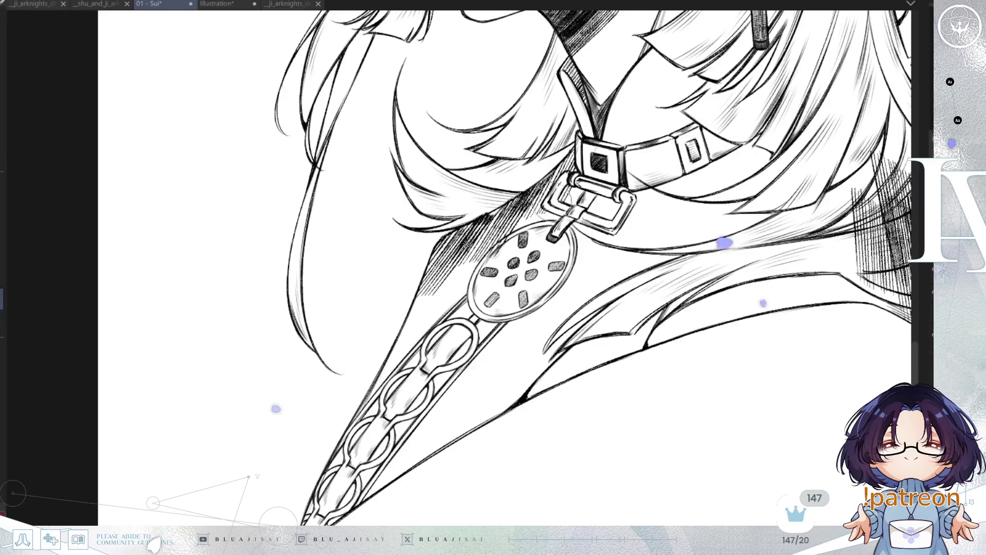
# Erase part of the dark shoulder hatching into a tighter band where hair meets cape
pyautogui.moveTo(519, 227)
pyautogui.mouseDown()
pyautogui.moveTo(359, 214)
pyautogui.moveTo(293, 262)
pyautogui.mouseUp()
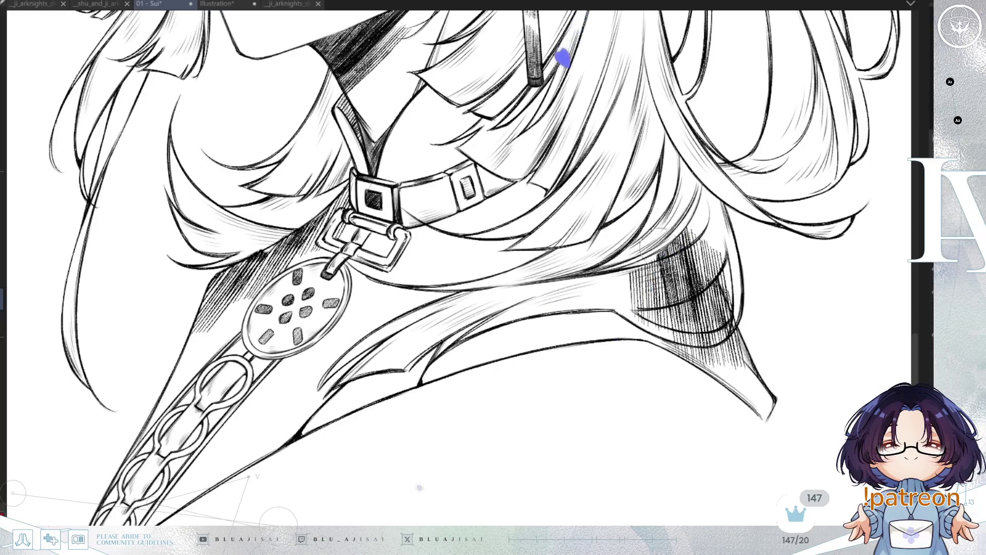
pyautogui.moveTo(663, 291)
pyautogui.mouseDown()
pyautogui.moveTo(701, 288)
pyautogui.moveTo(711, 267)
pyautogui.moveTo(659, 280)
pyautogui.moveTo(684, 257)
pyautogui.moveTo(729, 267)
pyautogui.moveTo(735, 297)
pyautogui.mouseUp()
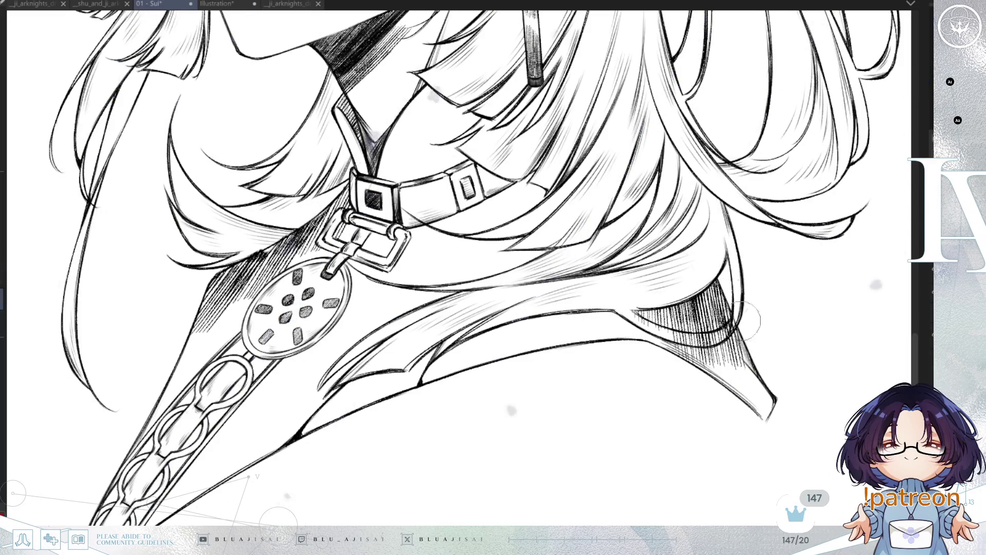
pyautogui.press('h')
pyautogui.moveTo(353, 397); pyautogui.dragTo(552, 315)
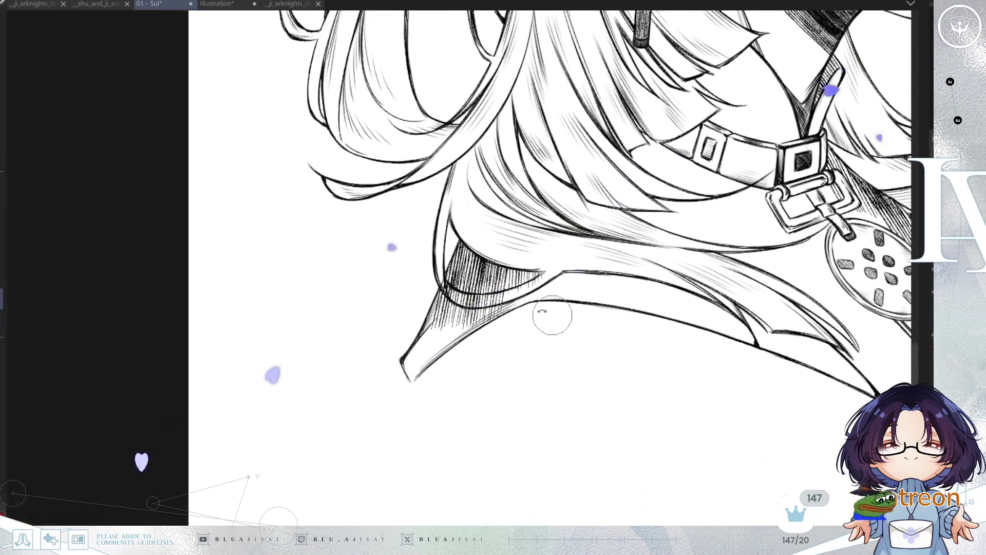
pyautogui.press('Delete')
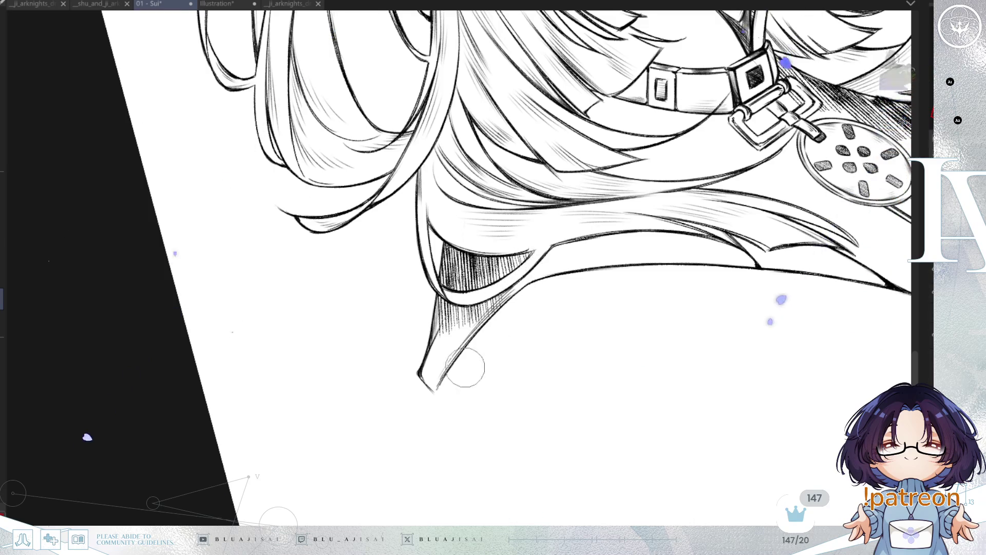
pyautogui.scroll(-6, 462, 370)
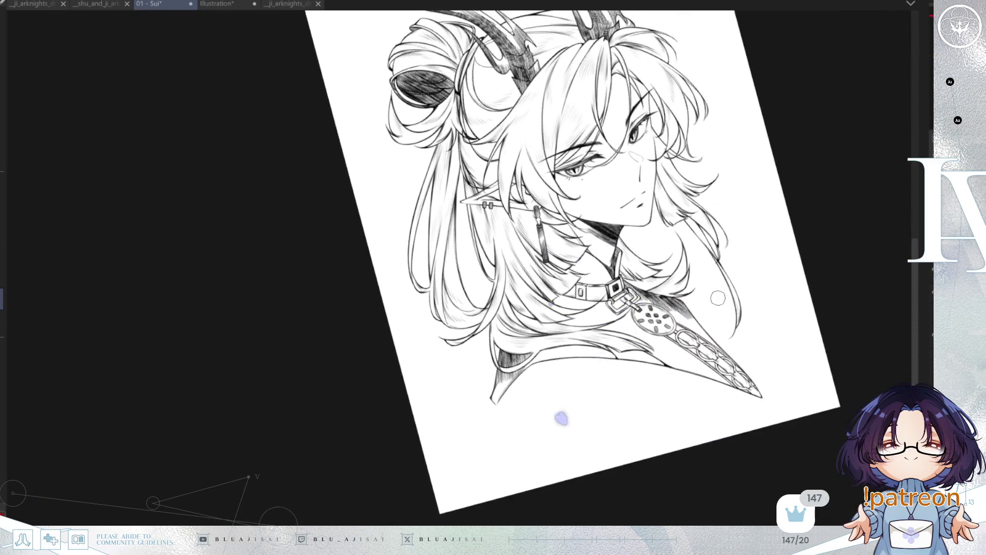
# Darken the hair shadow beside and above the collar with pen hatching
pyautogui.scroll(3, 717, 298)
pyautogui.scroll(2, 583, 269)
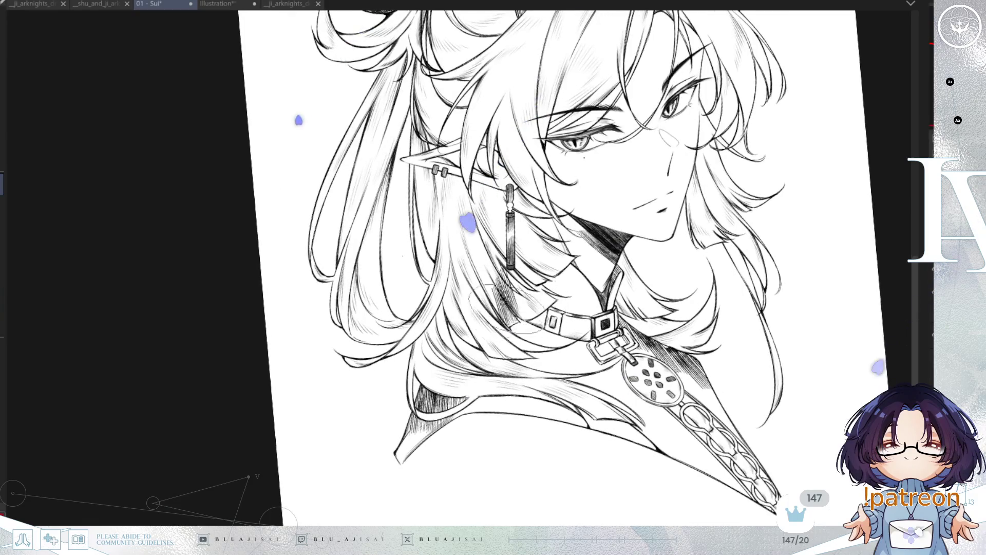
pyautogui.moveTo(520, 308)
pyautogui.mouseDown()
pyautogui.moveTo(513, 329)
pyautogui.moveTo(562, 332)
pyautogui.mouseUp()
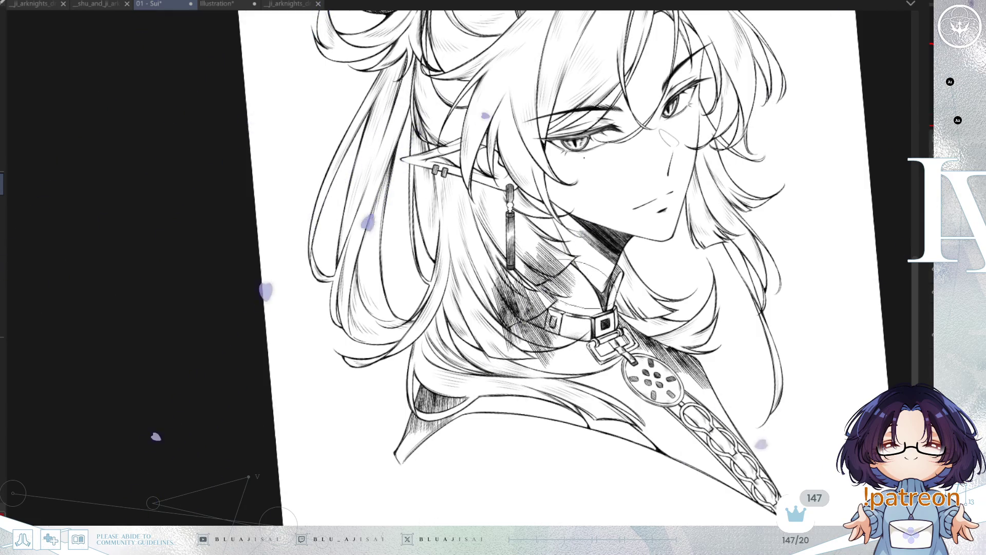
pyautogui.moveTo(557, 259)
pyautogui.mouseDown()
pyautogui.moveTo(581, 280)
pyautogui.moveTo(576, 272)
pyautogui.mouseUp()
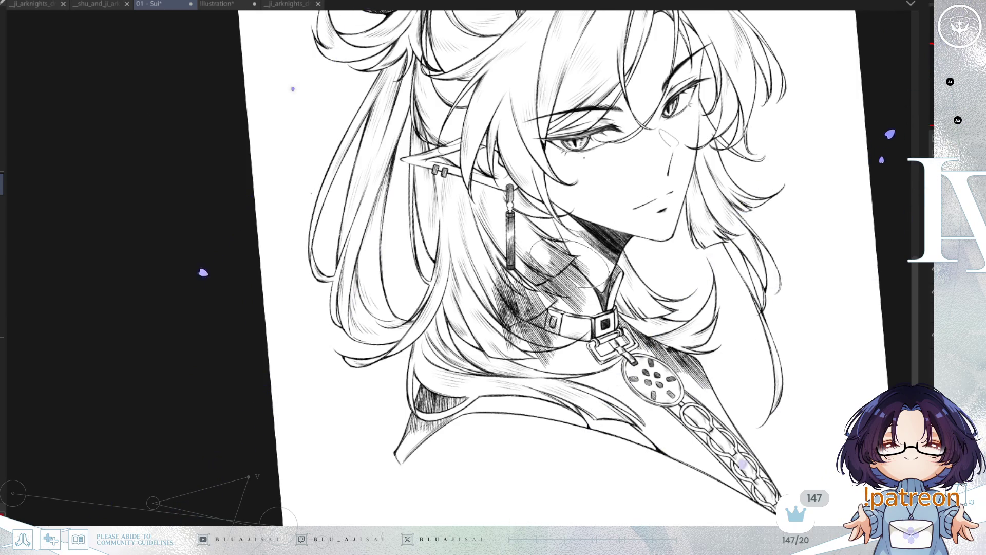
# Lighten the smudged grey shading right of the collar while keeping the darker collar hatching
pyautogui.press('h')
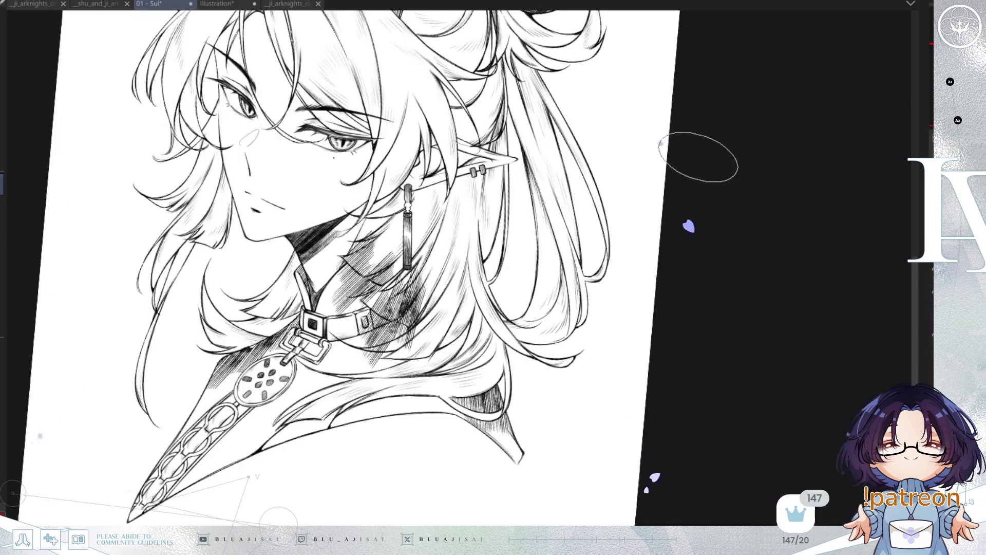
pyautogui.scroll(5, 278, 519)
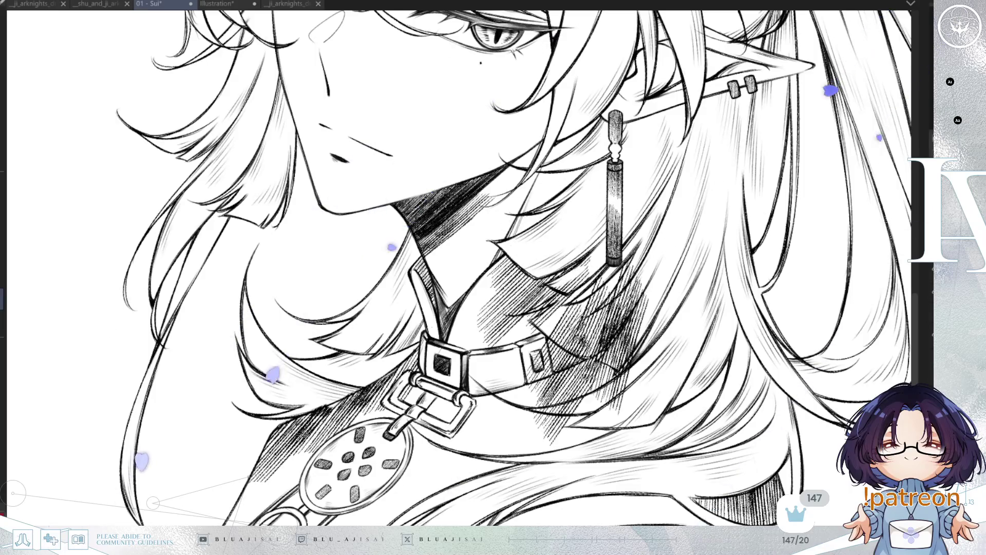
pyautogui.hotkey('ctrl', 'z')
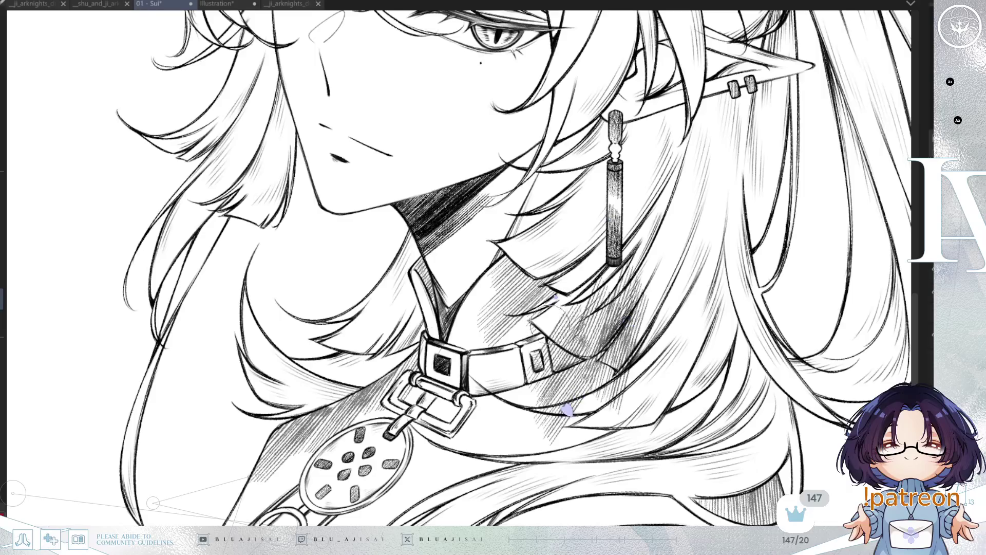
pyautogui.moveTo(518, 376)
pyautogui.mouseDown()
pyautogui.moveTo(559, 367)
pyautogui.moveTo(603, 334)
pyautogui.moveTo(614, 311)
pyautogui.moveTo(560, 343)
pyautogui.moveTo(591, 301)
pyautogui.mouseUp()
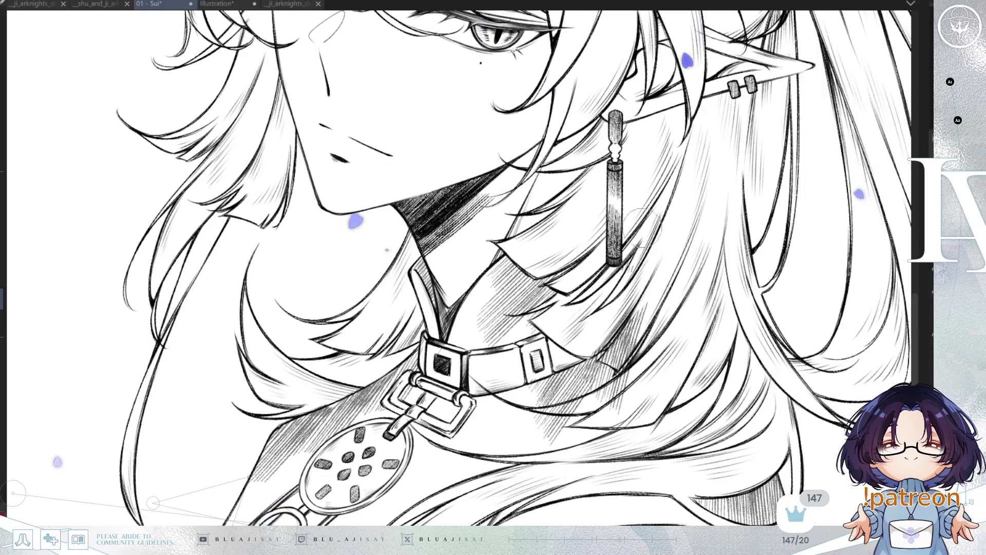
pyautogui.moveTo(607, 334)
pyautogui.mouseDown()
pyautogui.moveTo(555, 406)
pyautogui.moveTo(614, 390)
pyautogui.mouseUp()
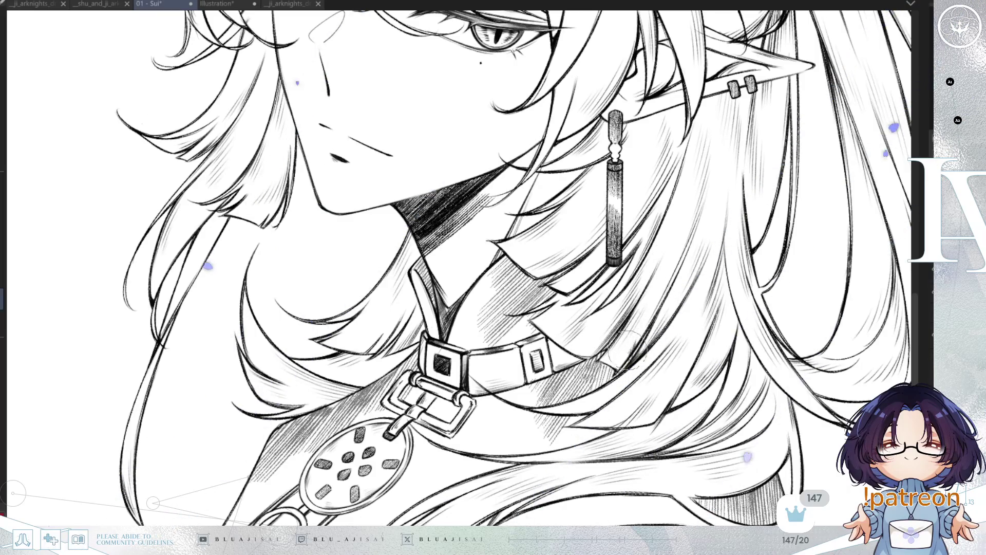
pyautogui.hotkey('ctrl', 'z')
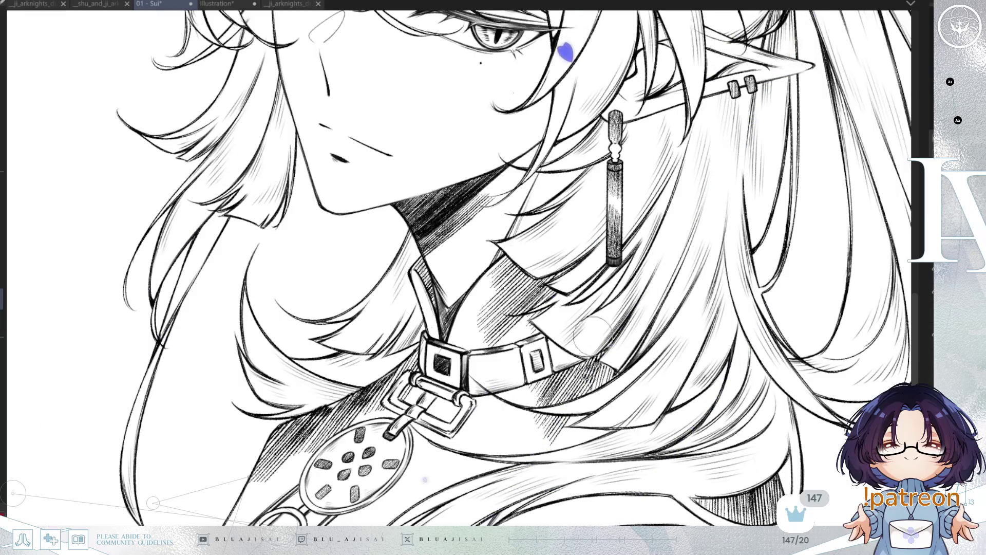
pyautogui.scroll(-5, 590, 337)
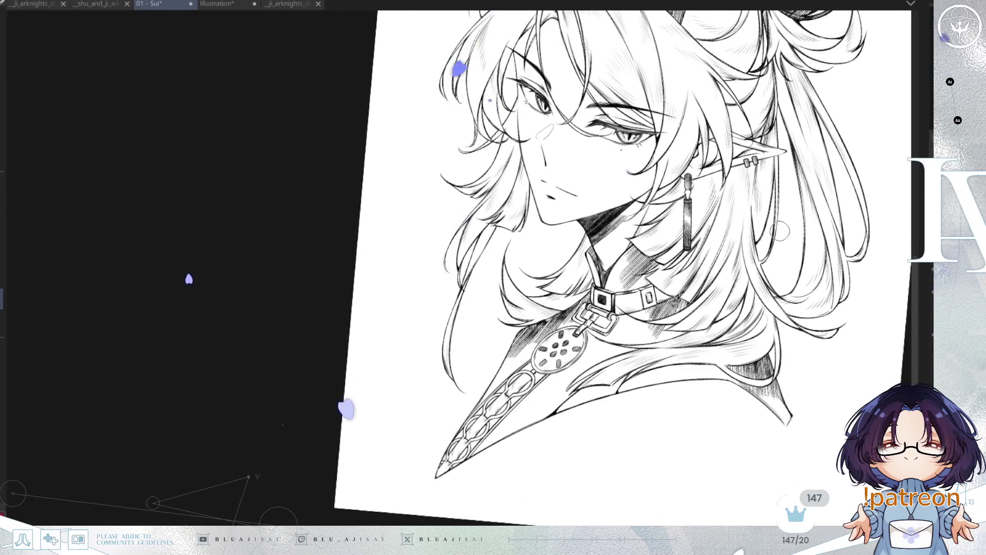
# Hatch dense dark shadow beside the chain and pendant down to the collar tip
pyautogui.press('h')
pyautogui.moveTo(579, 271); pyautogui.dragTo(766, 289)
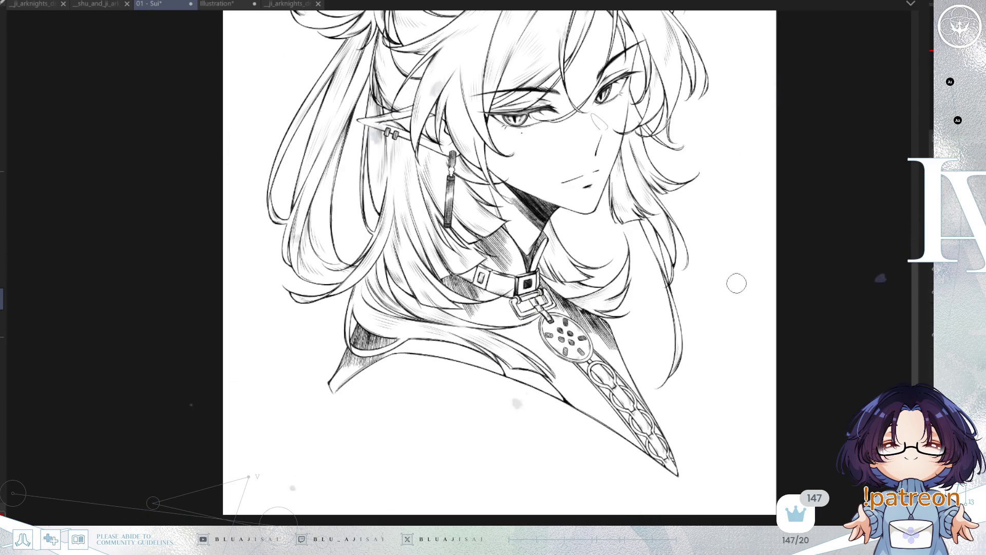
pyautogui.press('r')
pyautogui.moveTo(523, 385); pyautogui.dragTo(596, 491)
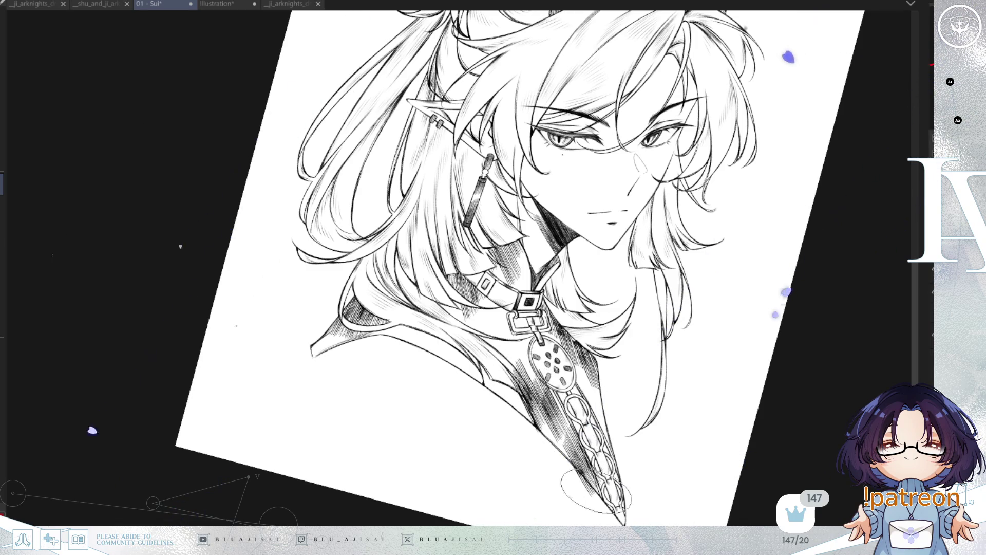
pyautogui.moveTo(609, 420); pyautogui.dragTo(626, 459)
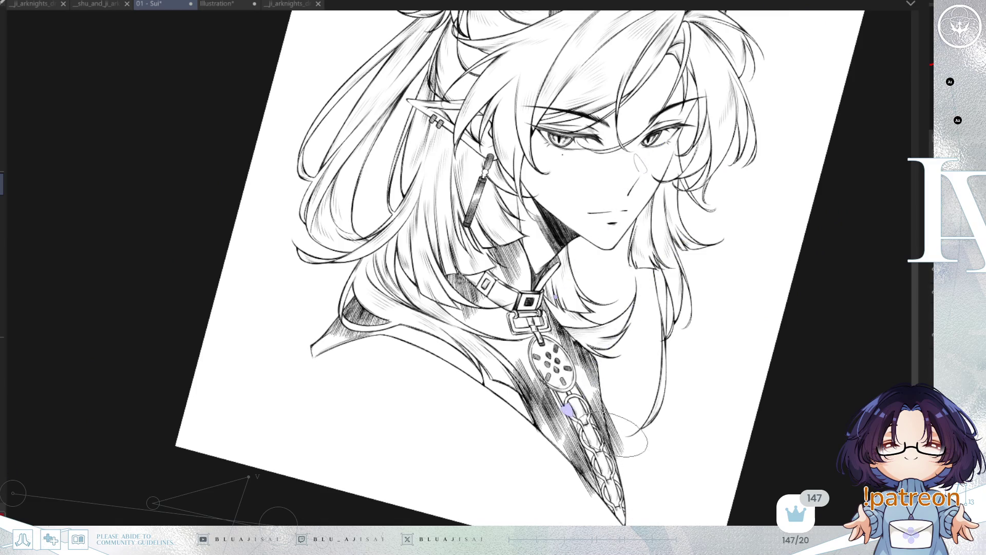
pyautogui.scroll(1, 620, 463)
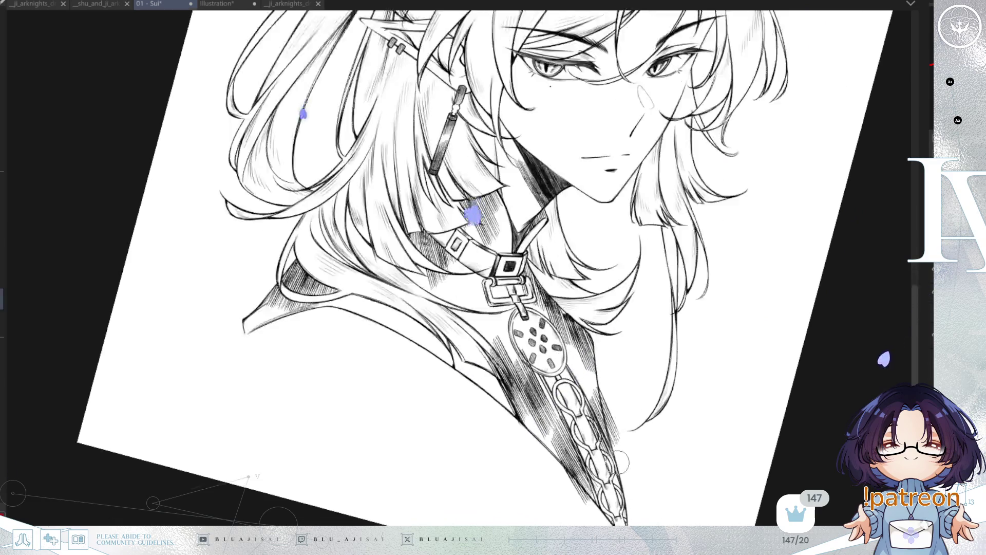
pyautogui.scroll(2, 620, 462)
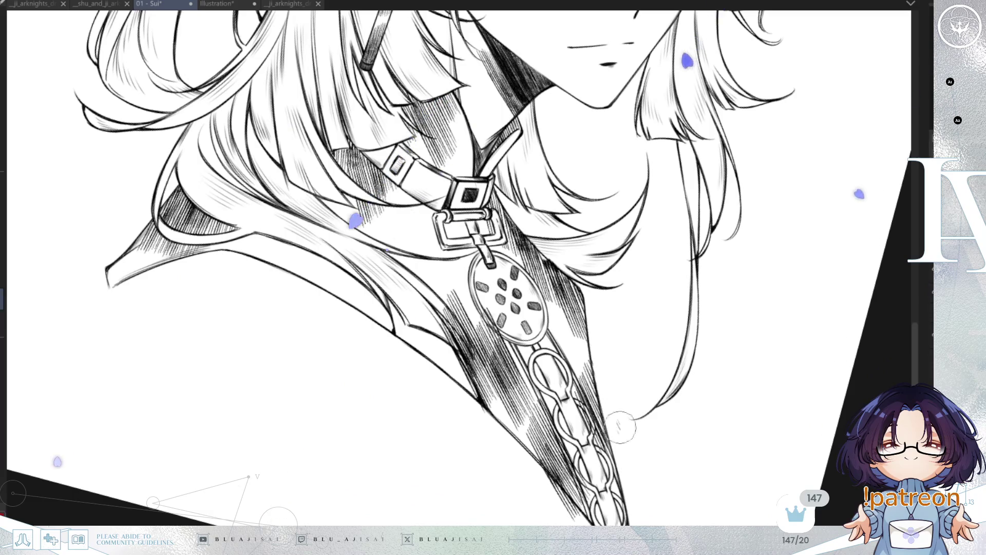
pyautogui.moveTo(443, 336); pyautogui.dragTo(629, 308)
pyautogui.press('h')
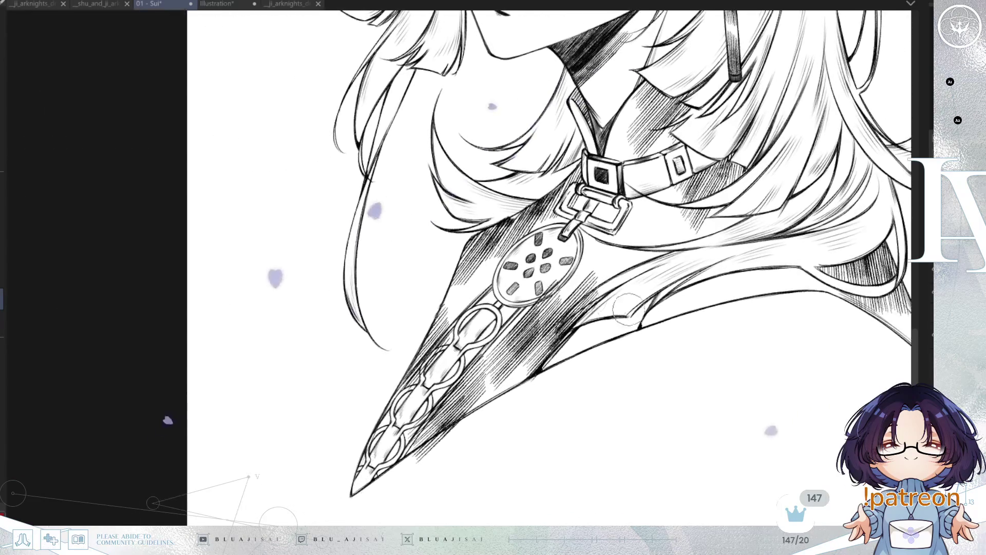
pyautogui.scroll(1, 565, 308)
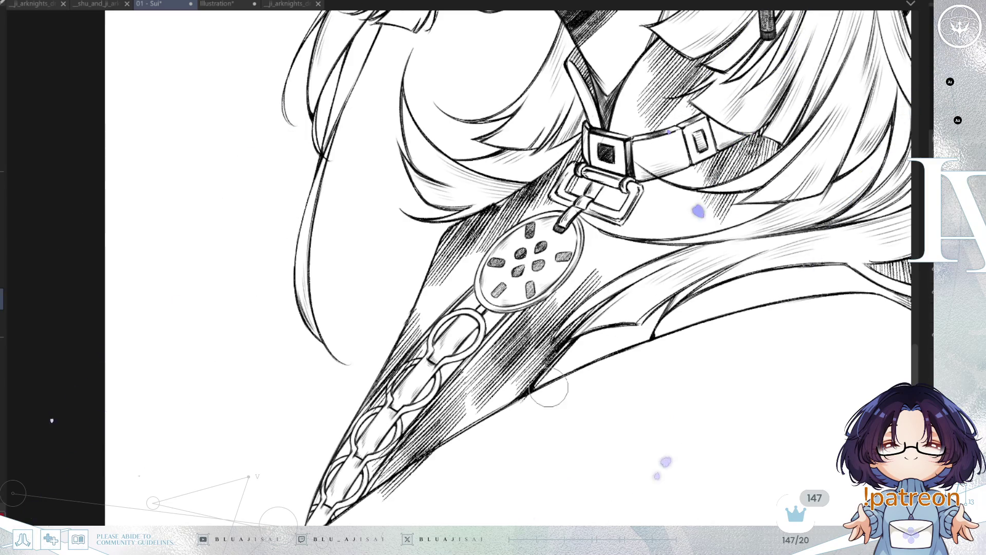
pyautogui.moveTo(502, 420); pyautogui.dragTo(610, 318)
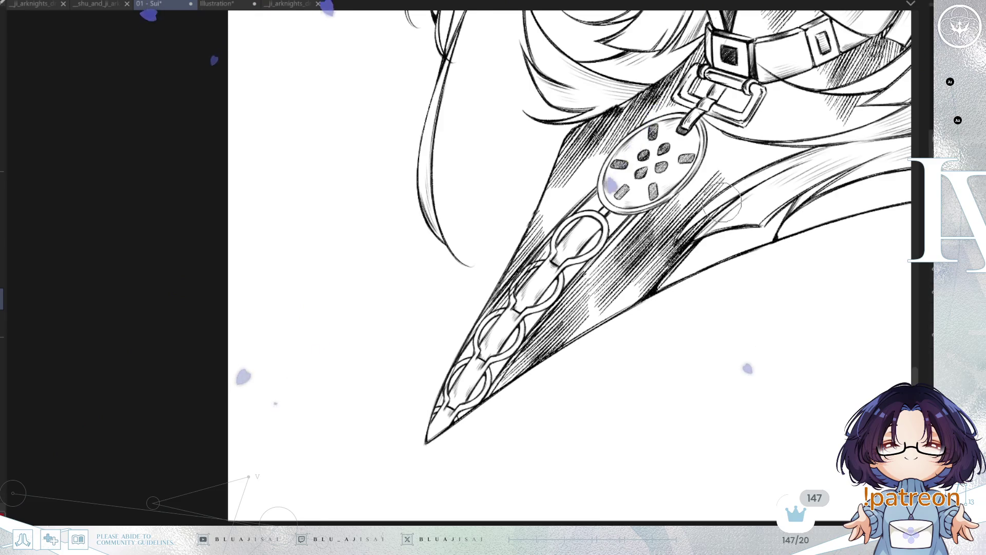
pyautogui.scroll(-8, 722, 206)
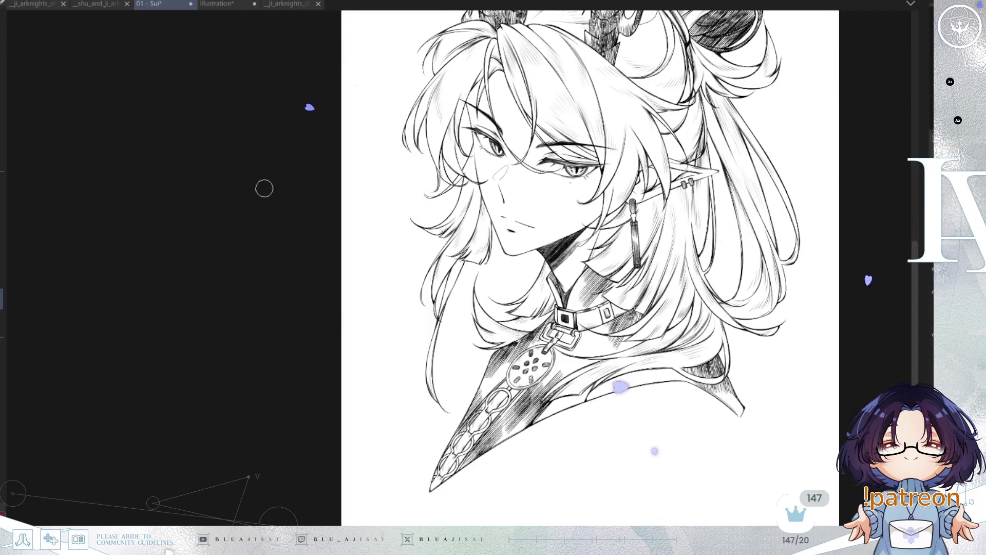
# Hatch diagonal shadow strokes across the shoulder below the hair
pyautogui.scroll(3, 613, 376)
pyautogui.moveTo(616, 329)
pyautogui.mouseDown()
pyautogui.moveTo(599, 393)
pyautogui.moveTo(614, 382)
pyautogui.mouseUp()
pyautogui.moveTo(647, 316); pyautogui.dragTo(632, 368)
pyautogui.moveTo(639, 305); pyautogui.dragTo(627, 352)
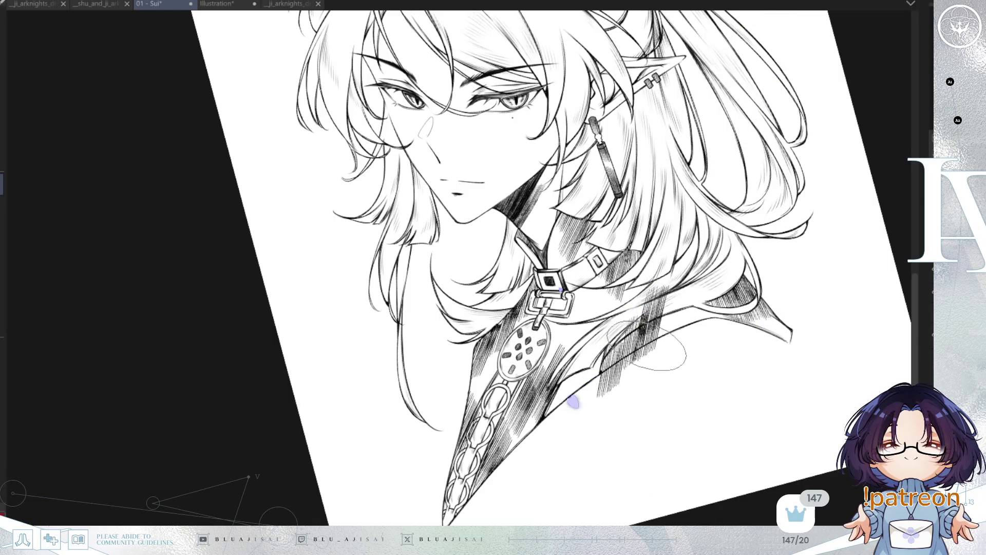
# Erase hatching spilling below the shoulder line and stray strokes on the hair band
pyautogui.scroll(2, 658, 362)
pyautogui.scroll(2, 583, 384)
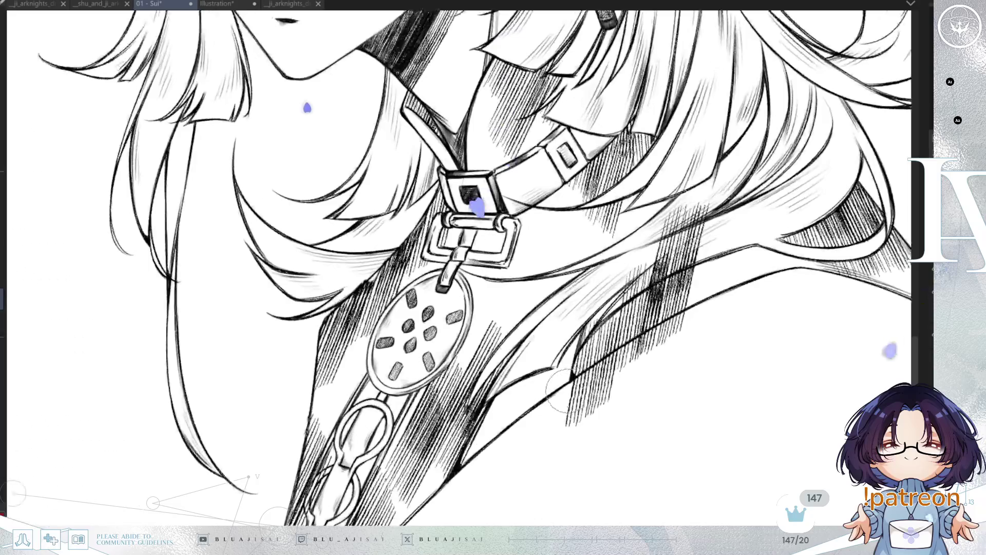
pyautogui.moveTo(611, 370)
pyautogui.mouseDown()
pyautogui.moveTo(591, 395)
pyautogui.moveTo(627, 388)
pyautogui.moveTo(616, 349)
pyautogui.moveTo(576, 344)
pyautogui.mouseUp()
pyautogui.moveTo(640, 267); pyautogui.dragTo(606, 329)
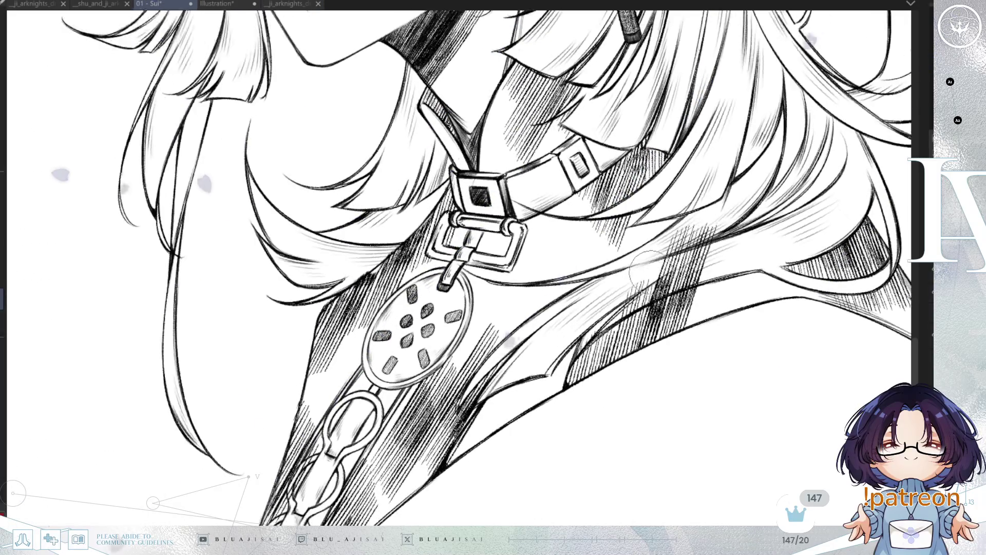
pyautogui.moveTo(637, 291)
pyautogui.mouseDown()
pyautogui.moveTo(673, 290)
pyautogui.moveTo(724, 267)
pyautogui.moveTo(678, 268)
pyautogui.moveTo(719, 247)
pyautogui.moveTo(660, 243)
pyautogui.mouseUp()
pyautogui.scroll(10, 659, 243)
pyautogui.press('h')
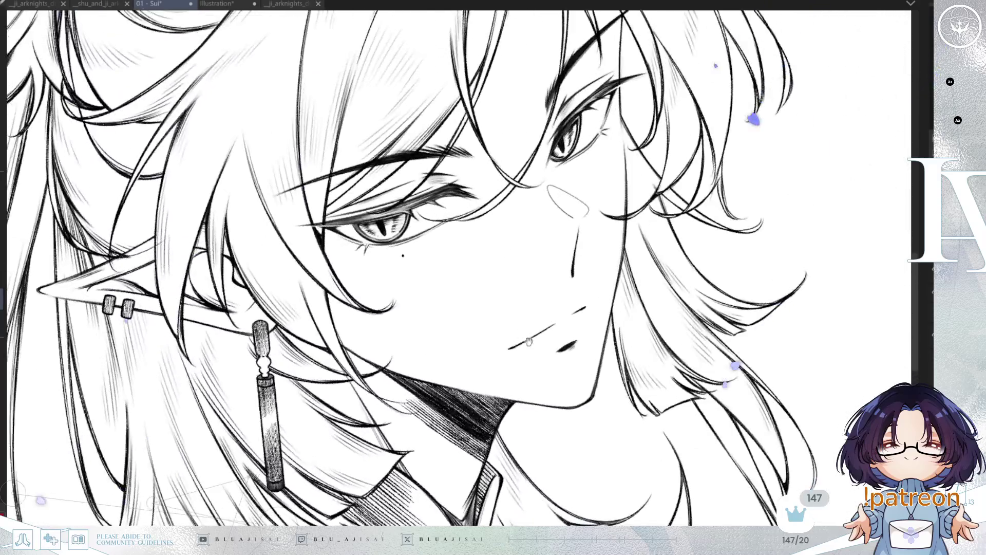
pyautogui.moveTo(619, 259); pyautogui.dragTo(750, 236)
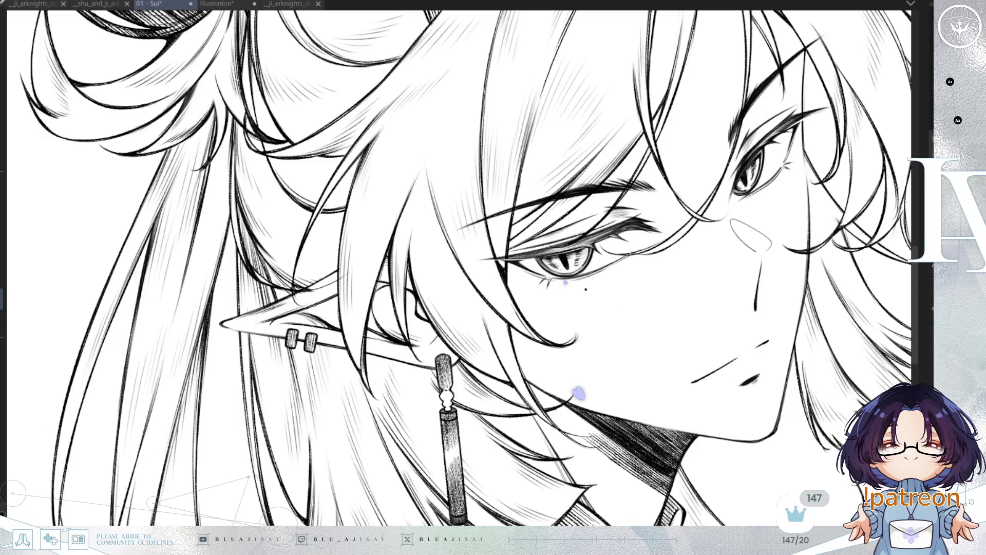
# Fade the line art and draw small highlight loops inside the first eye's iris
pyautogui.press('^')
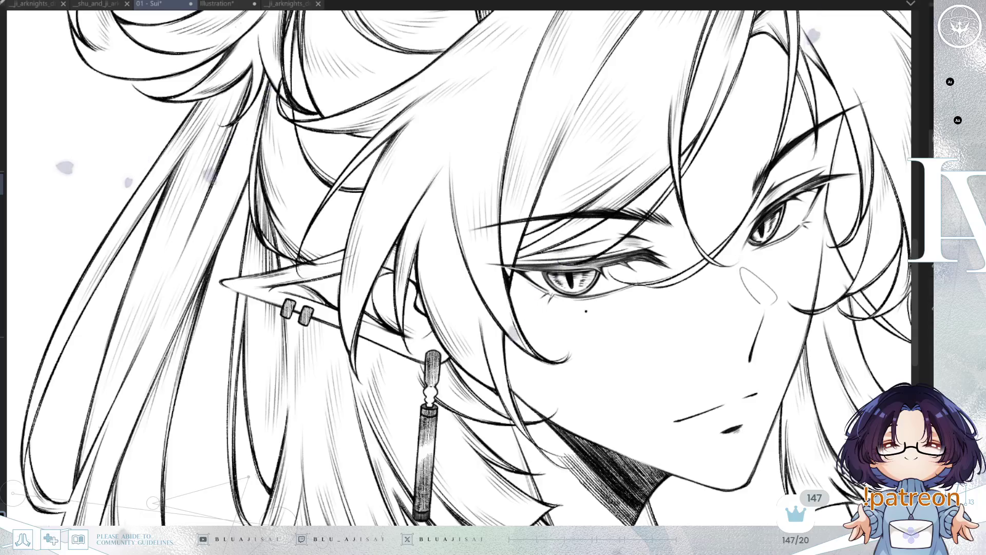
pyautogui.scroll(2, 606, 290)
pyautogui.scroll(4, 576, 327)
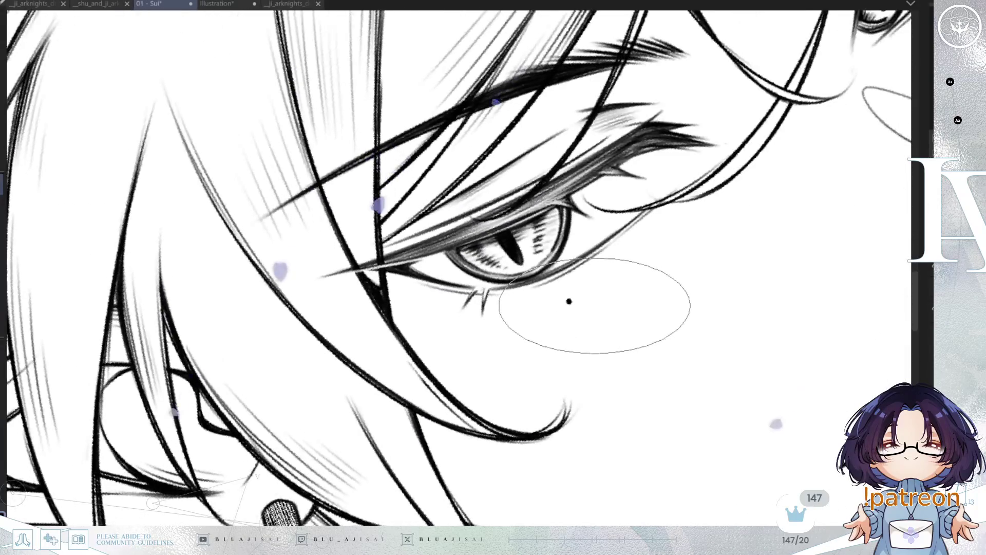
pyautogui.scroll(2, 684, 365)
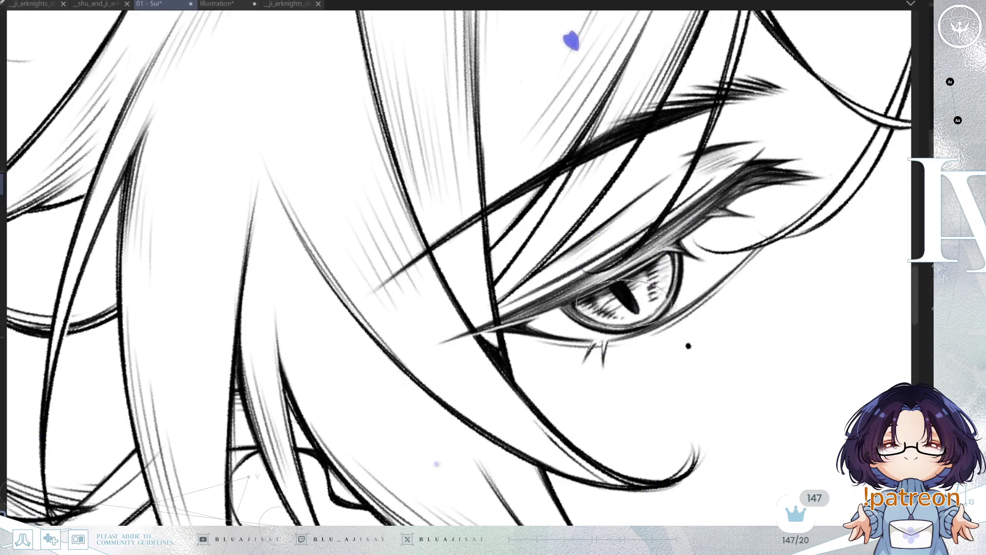
pyautogui.hotkey('ctrl', 'shift', 'o')
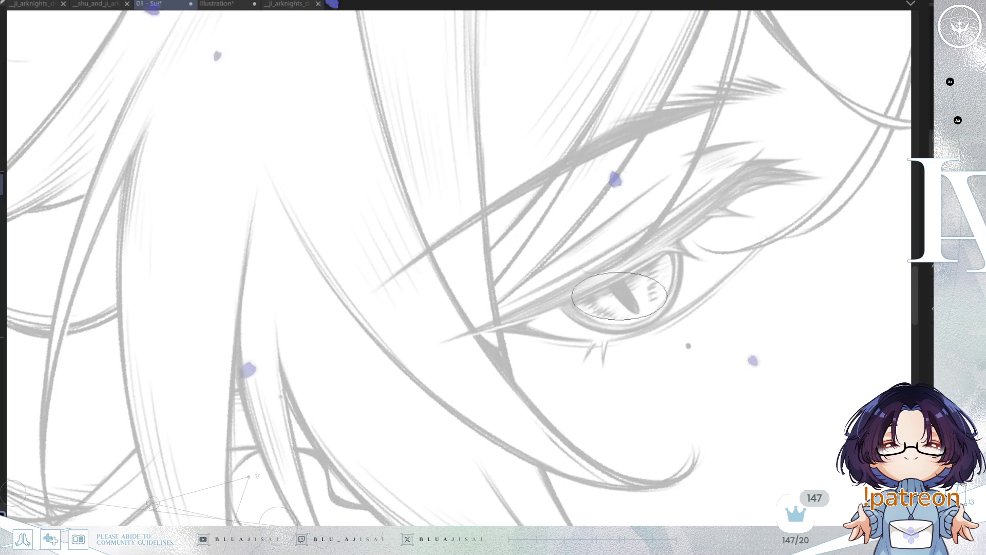
pyautogui.moveTo(600, 313)
pyautogui.mouseDown()
pyautogui.moveTo(575, 325)
pyautogui.moveTo(586, 316)
pyautogui.mouseUp()
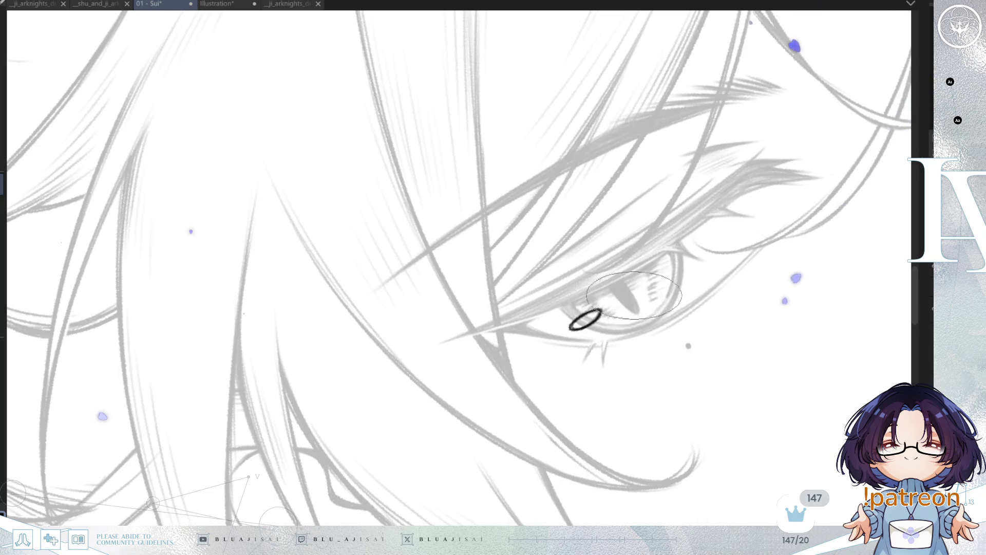
pyautogui.moveTo(630, 295); pyautogui.dragTo(637, 291)
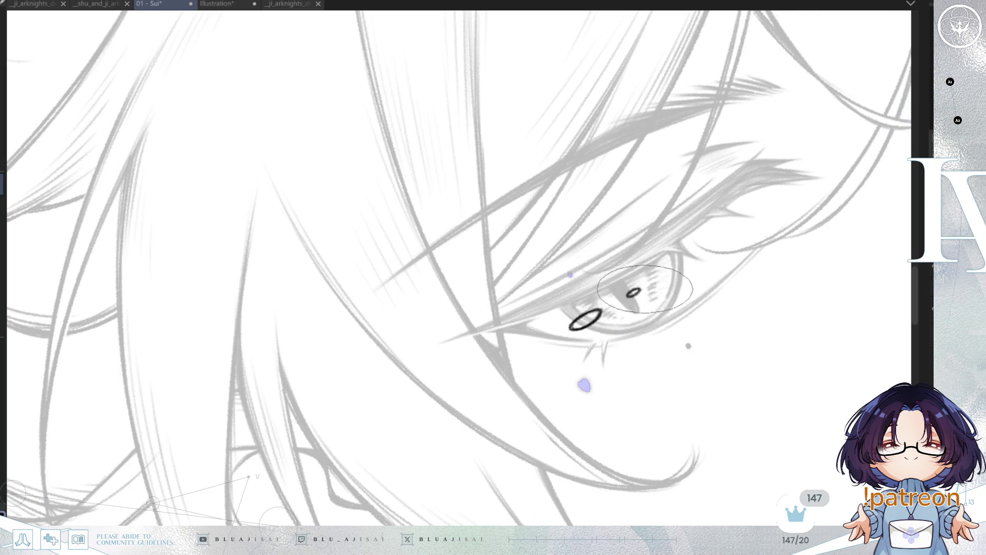
# Add a small highlight oval to the other eye and return the line art to solid black
pyautogui.moveTo(784, 260); pyautogui.dragTo(610, 373)
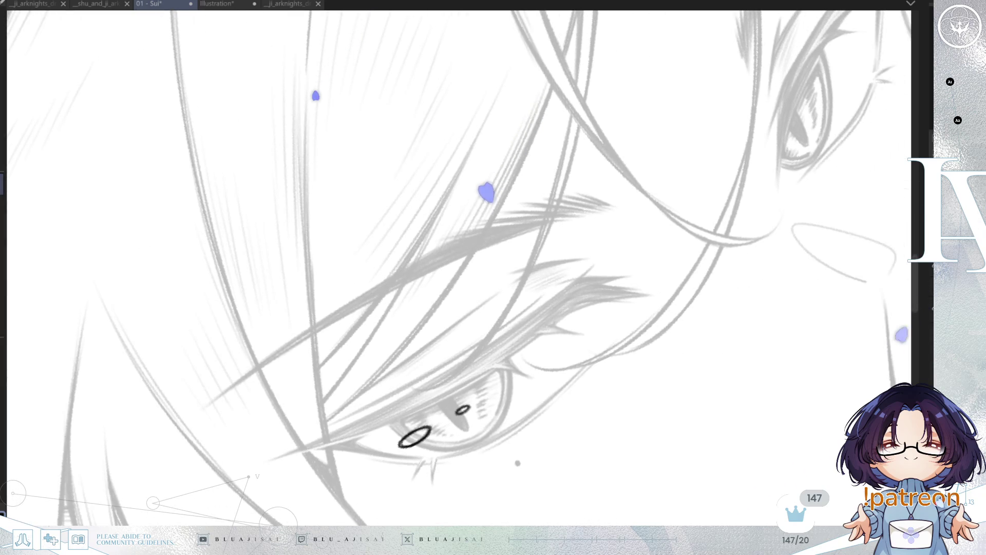
pyautogui.press('h')
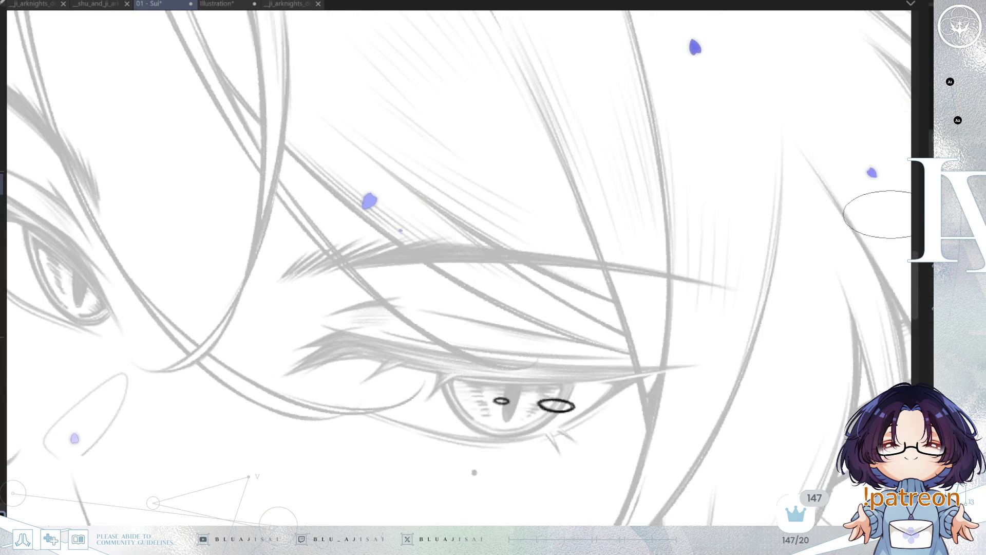
pyautogui.press('h')
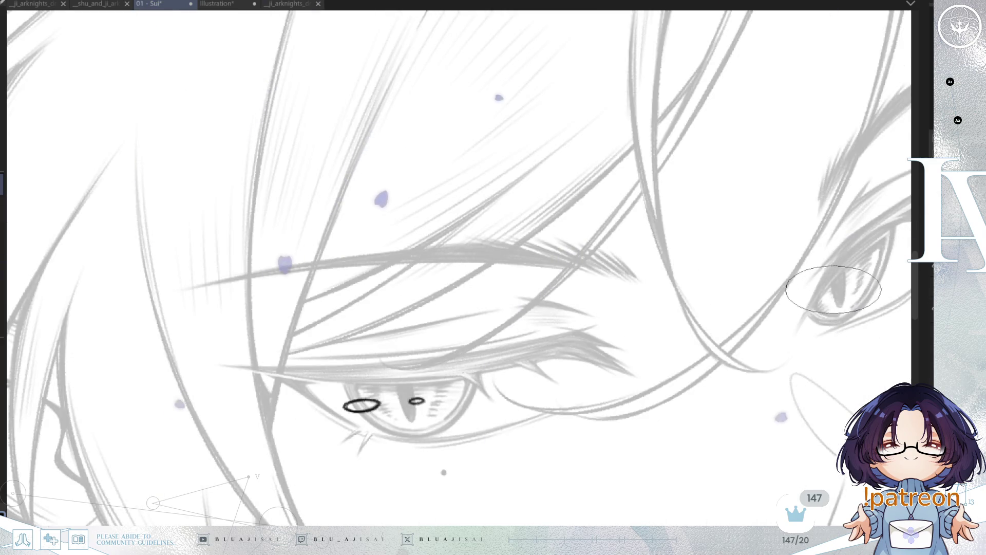
pyautogui.moveTo(827, 296); pyautogui.dragTo(835, 293)
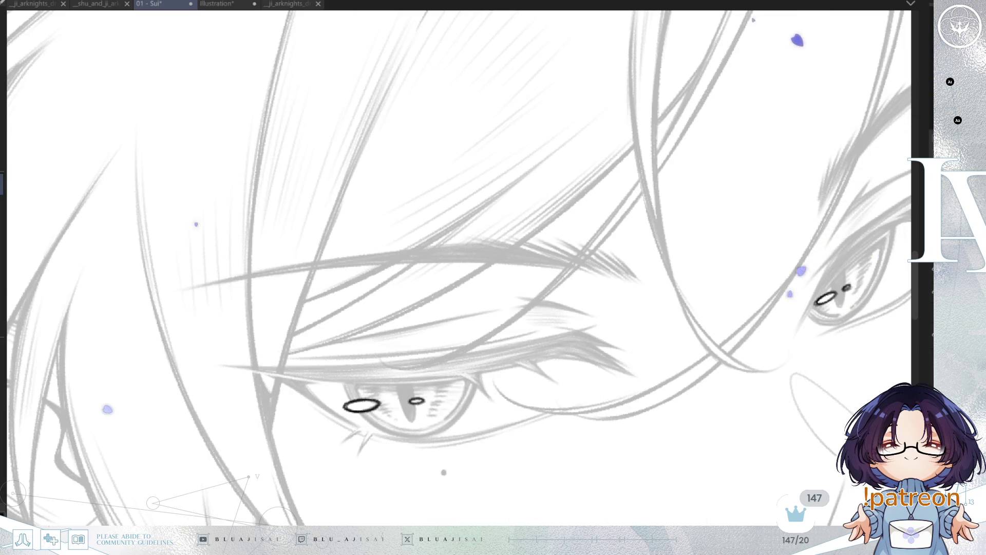
pyautogui.hotkey('ctrl', 'z')
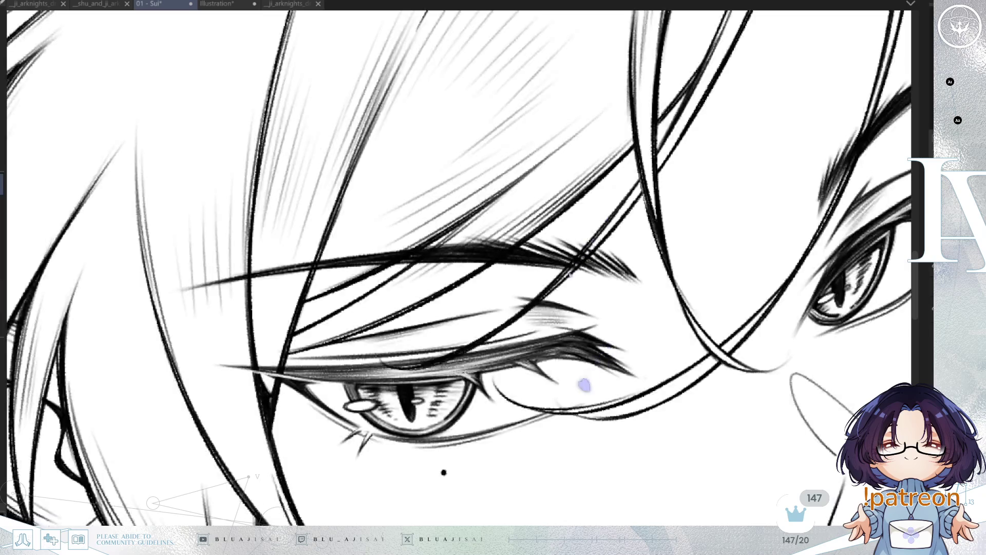
pyautogui.scroll(-6, 797, 323)
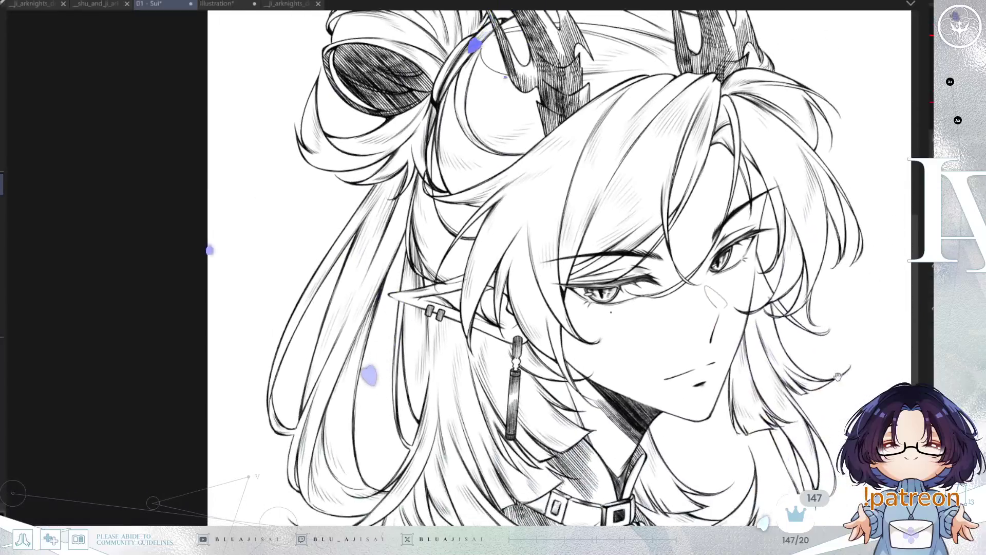
pyautogui.moveTo(838, 377)
pyautogui.mouseDown()
pyautogui.moveTo(839, 363)
pyautogui.moveTo(806, 386)
pyautogui.mouseUp()
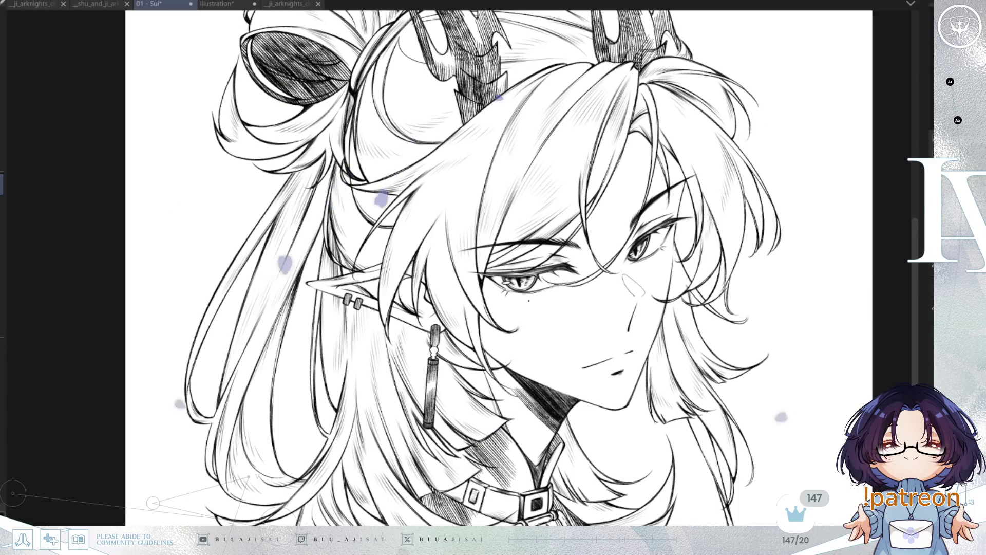
pyautogui.scroll(-3, 826, 286)
pyautogui.moveTo(820, 310)
pyautogui.mouseDown()
pyautogui.moveTo(806, 306)
pyautogui.moveTo(815, 330)
pyautogui.mouseUp()
pyautogui.scroll(-1, 803, 331)
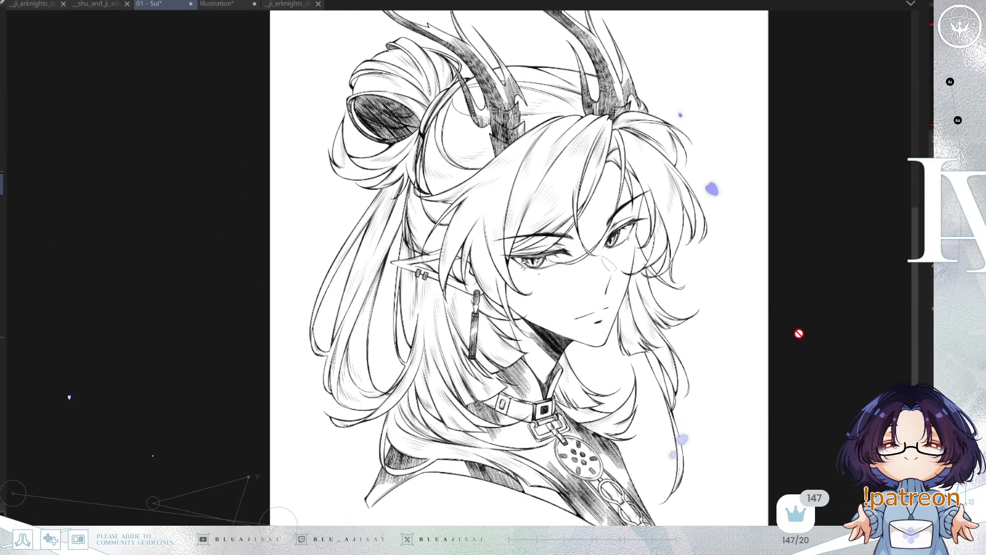
pyautogui.moveTo(811, 329); pyautogui.dragTo(804, 349)
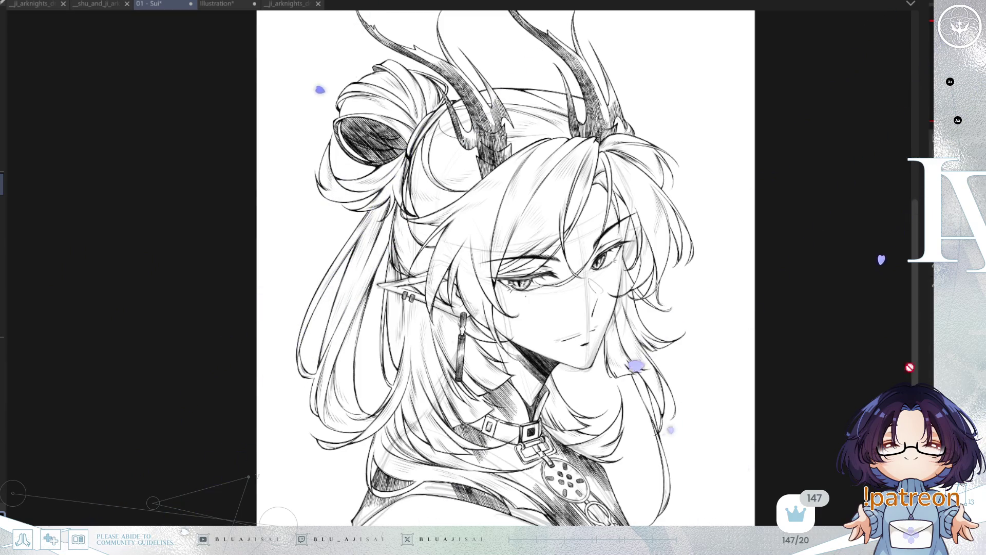
# Toggle the eye and brow line art off and on to compare the face
pyautogui.scroll(5, 616, 238)
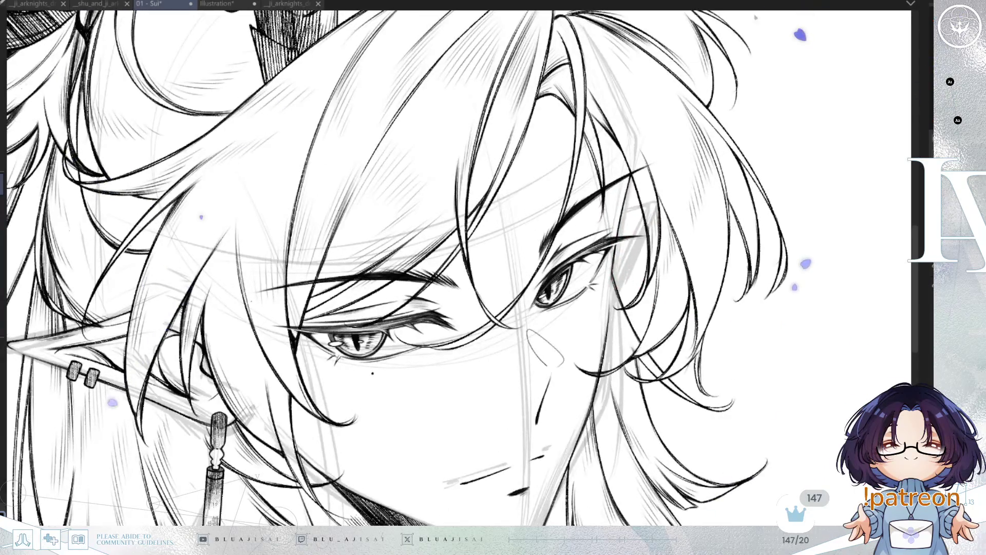
pyautogui.press('Delete')
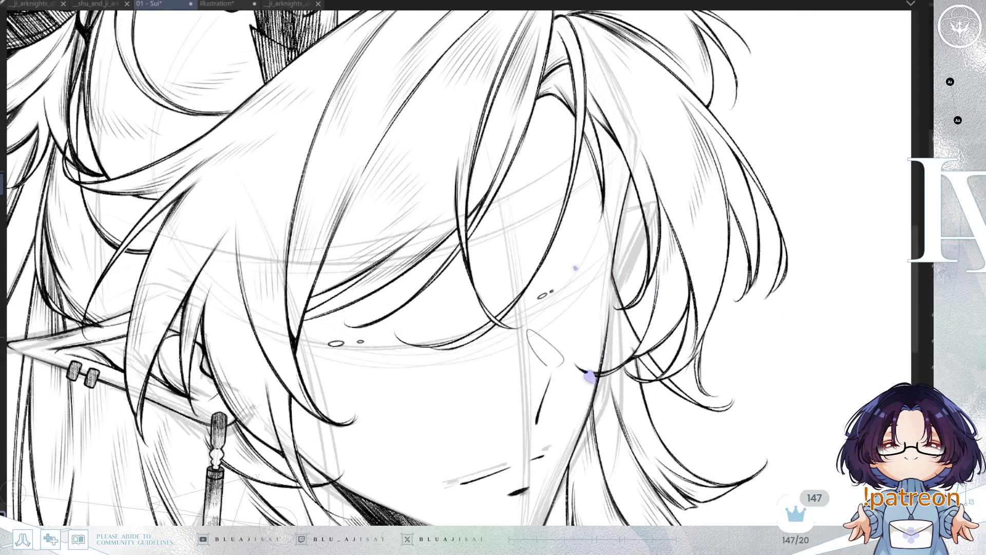
pyautogui.hotkey('ctrl', 'z')
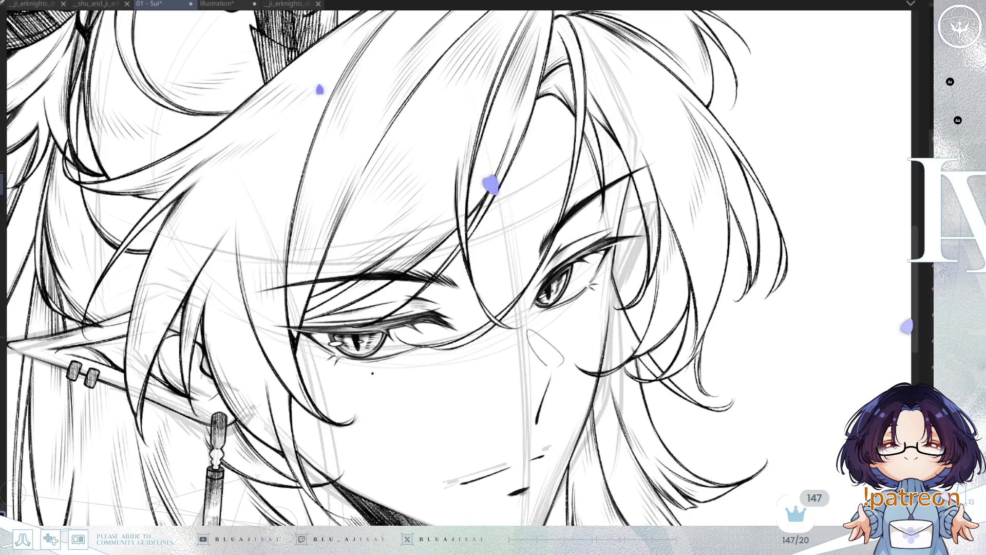
pyautogui.hotkey('ctrl', 'y')
pyautogui.hotkey('ctrl', 'z')
pyautogui.hotkey('ctrl', 'y')
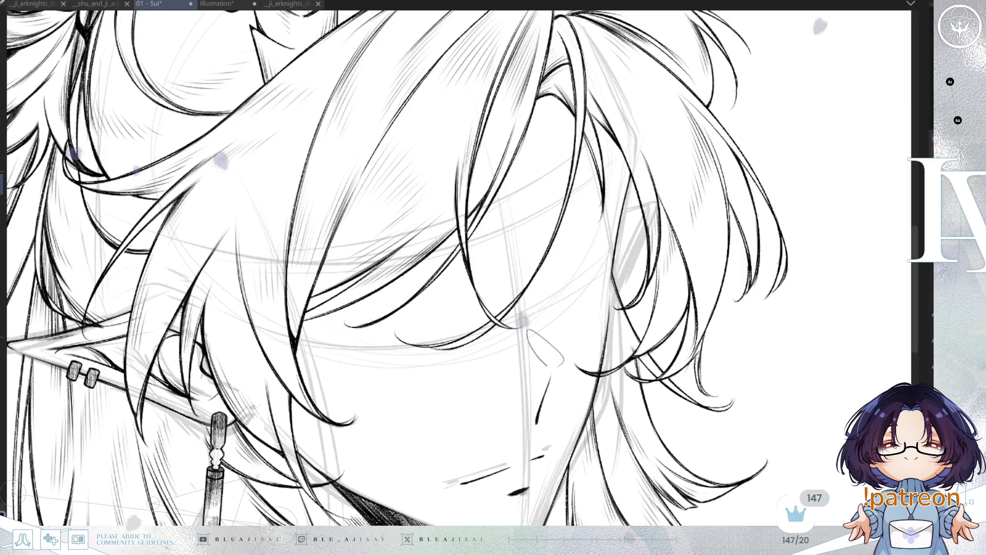
pyautogui.hotkey('ctrl', 'z')
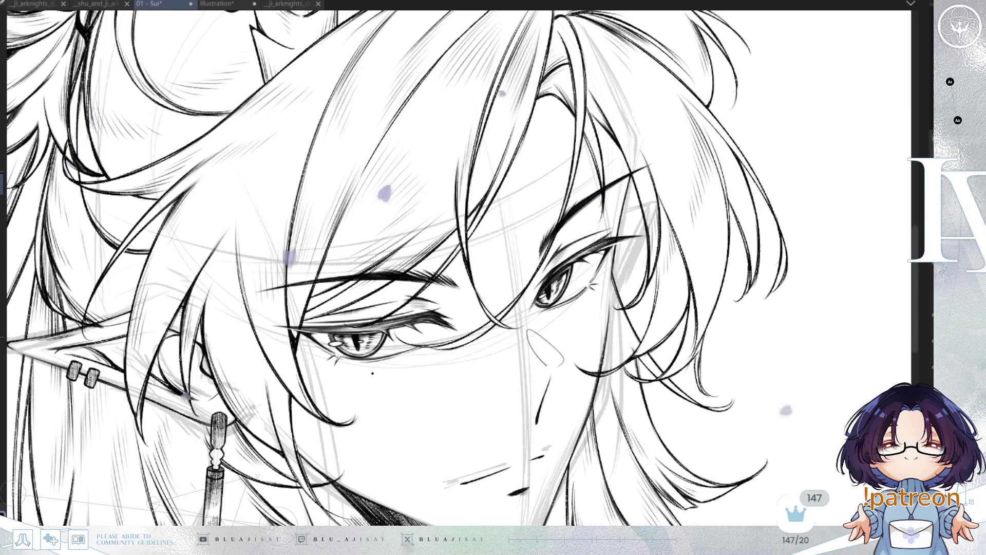
# Step through the hair and eyelid hatching strokes, then hide the inked hair layer
pyautogui.hotkey('ctrl', 'z')
pyautogui.hotkey('ctrl', 'y')
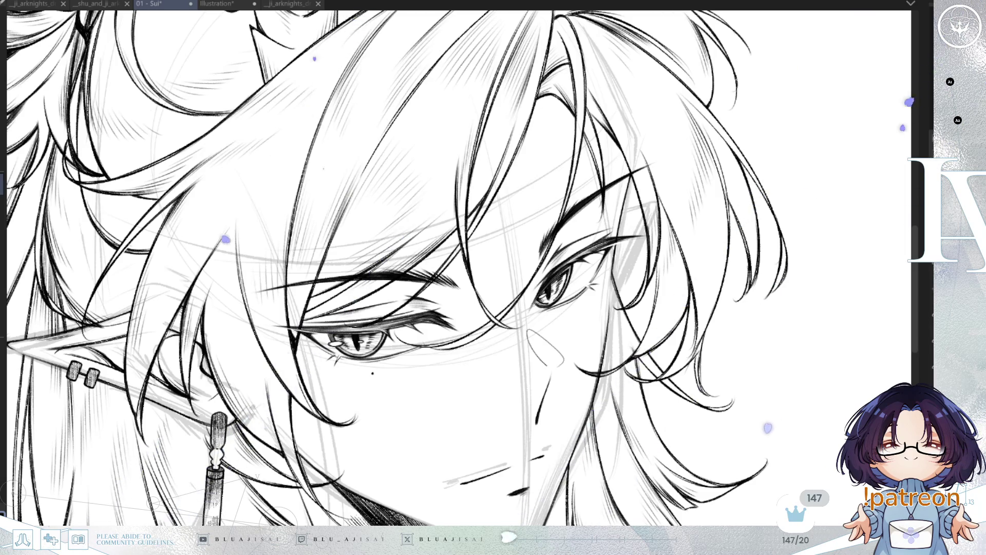
pyautogui.hotkey('ctrl', 'y')
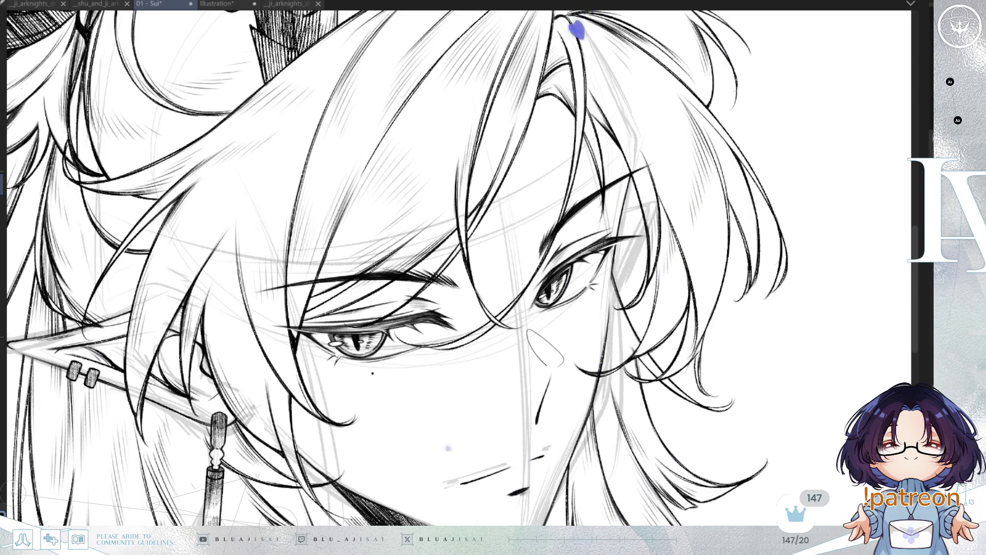
pyautogui.hotkey('ctrl', 'z')
pyautogui.hotkey('ctrl', 'y')
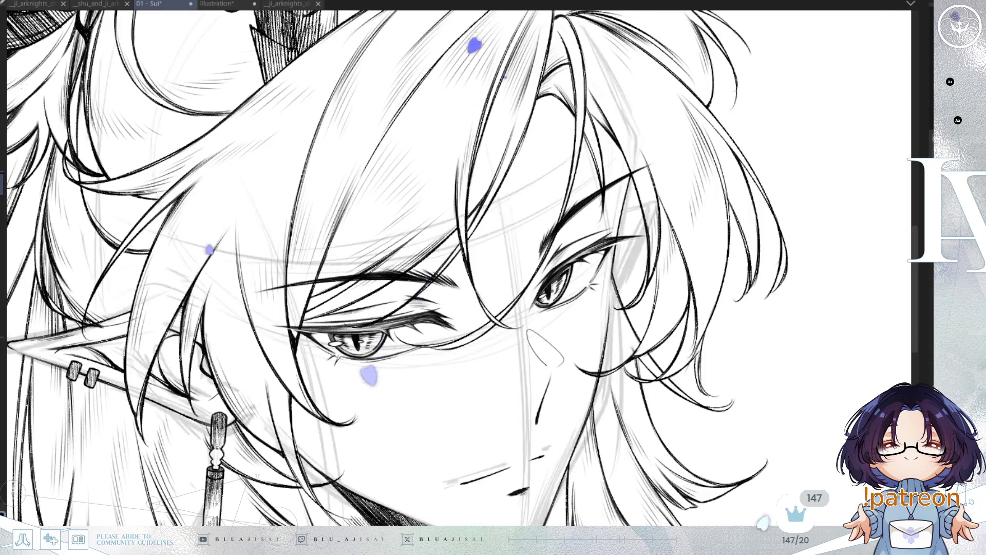
pyautogui.hotkey('ctrl', 'y')
pyautogui.hotkey('ctrl', 'z')
pyautogui.hotkey('ctrl', 'z')
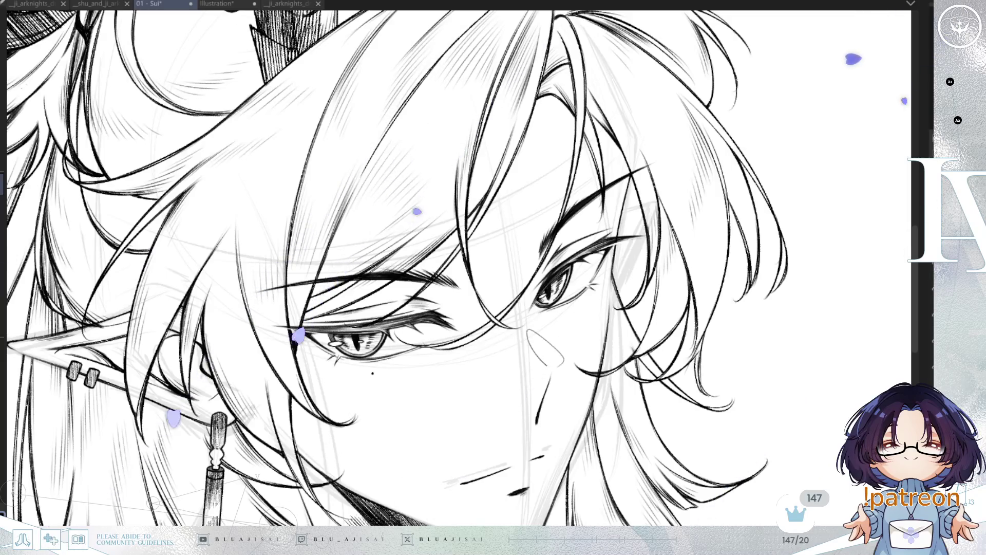
pyautogui.hotkey('ctrl', 'h')
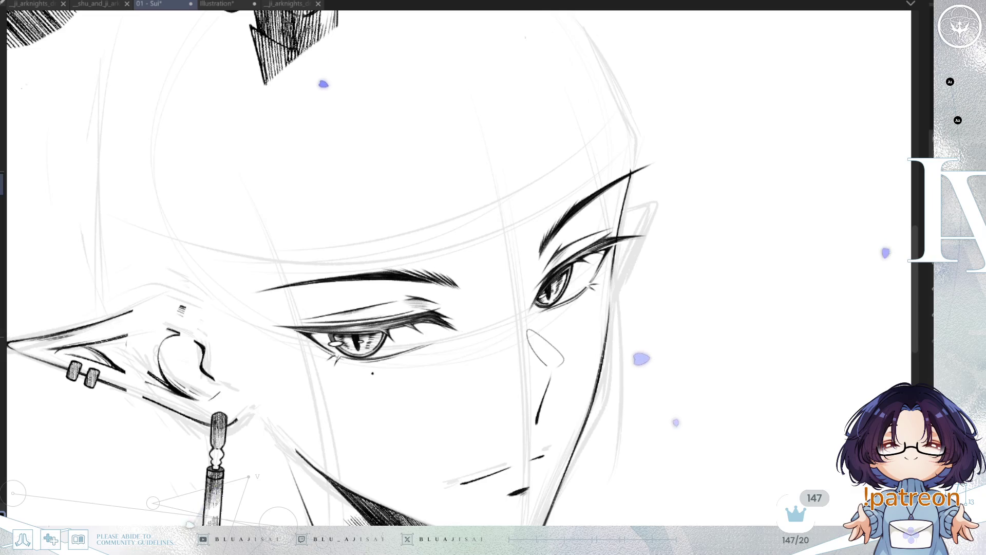
# Restore the ear's ink contour, then centre and rotate the zoomed view on the right eye
pyautogui.hotkey('ctrl', 'z')
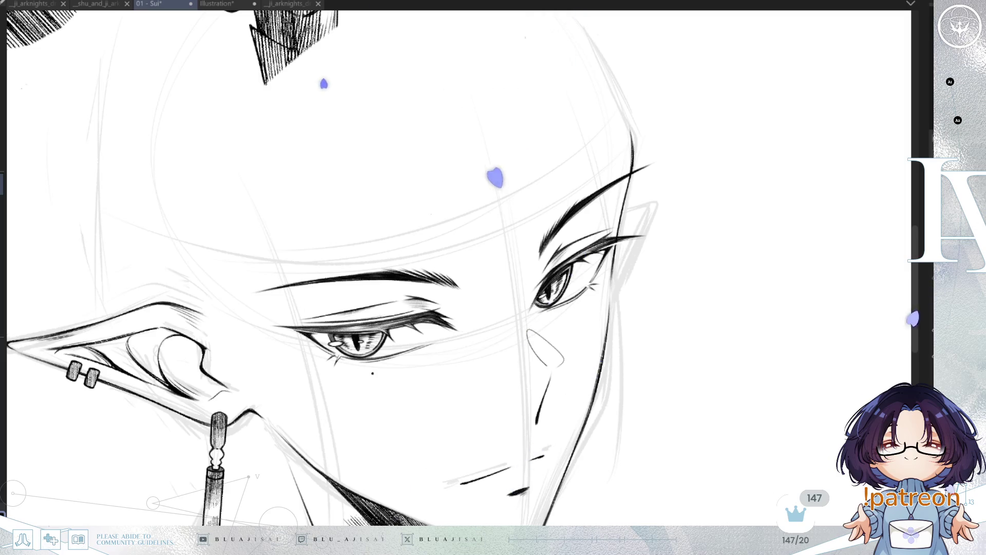
pyautogui.scroll(2, 661, 213)
pyautogui.moveTo(621, 205)
pyautogui.mouseDown()
pyautogui.moveTo(750, 174)
pyautogui.moveTo(760, 206)
pyautogui.mouseUp()
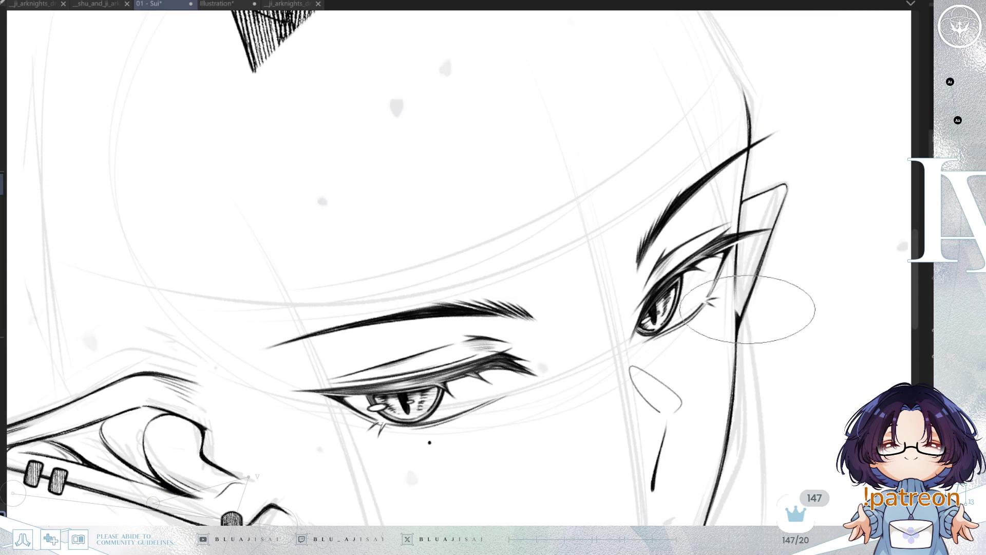
pyautogui.press('^')
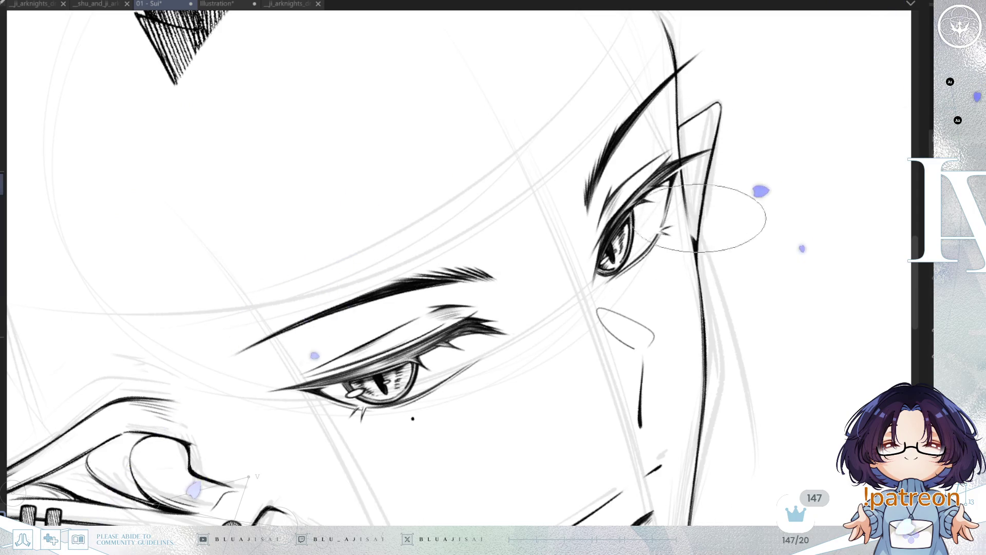
pyautogui.scroll(2, 698, 170)
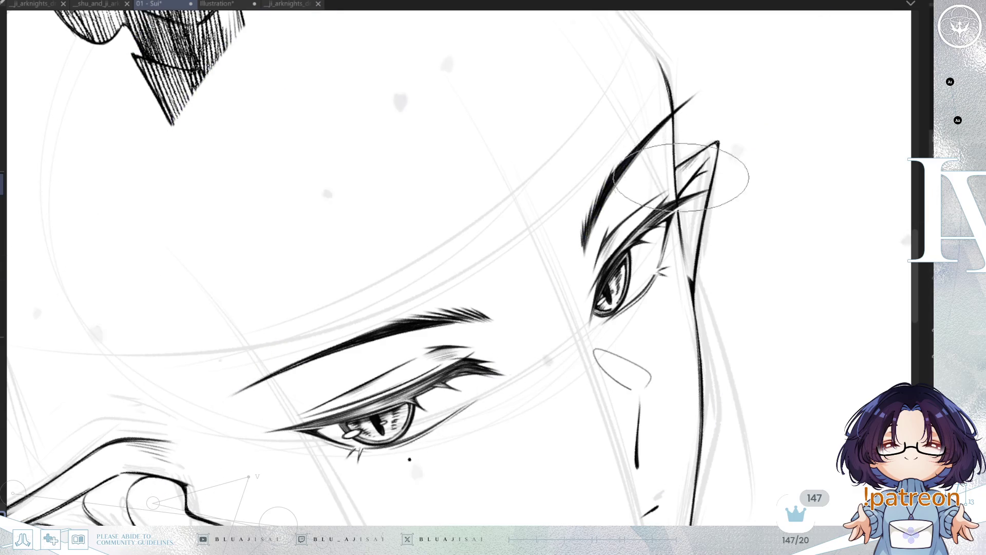
pyautogui.press('^')
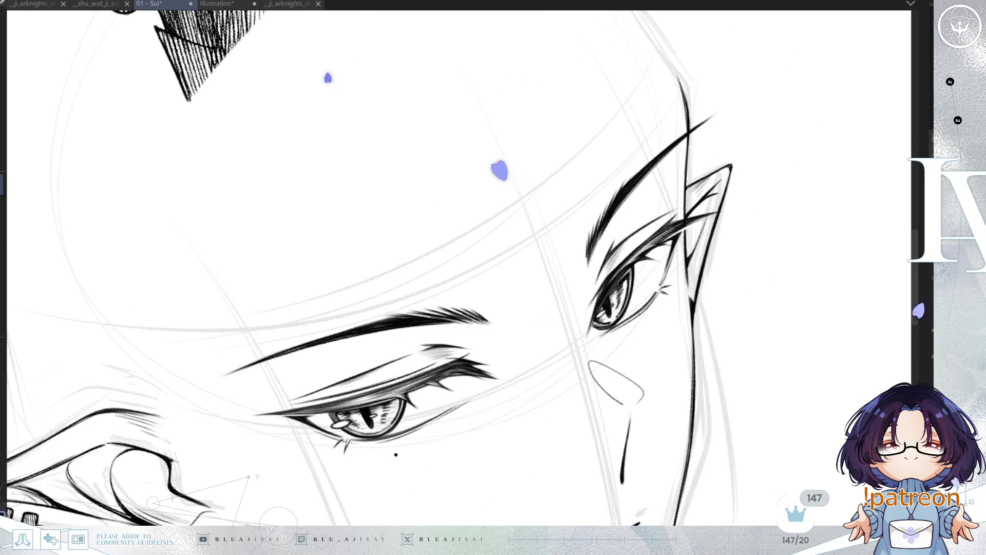
pyautogui.scroll(-2, 687, 285)
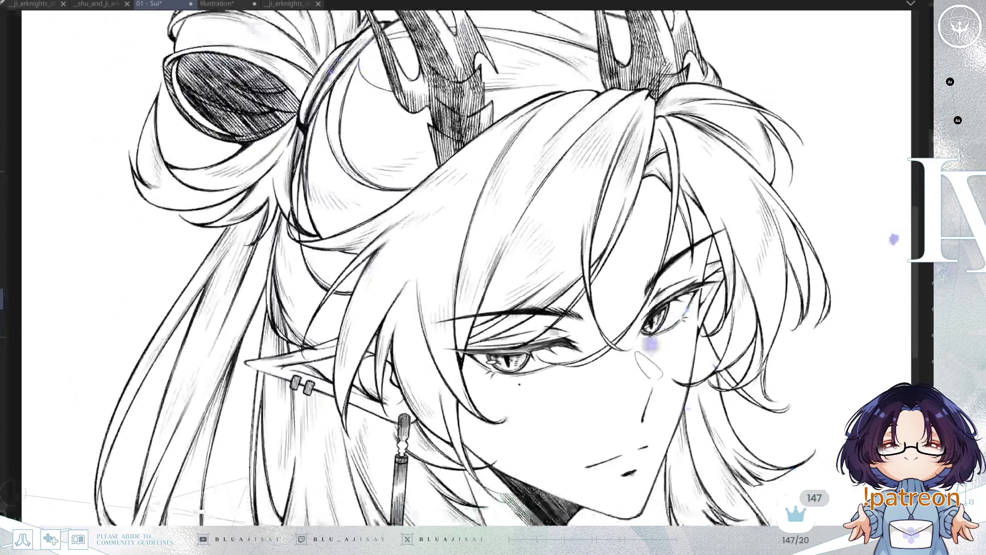
# Zoom out to centre the whole bust and save the 01 - Sui drawing
pyautogui.scroll(-2, 763, 226)
pyautogui.scroll(-4, 821, 382)
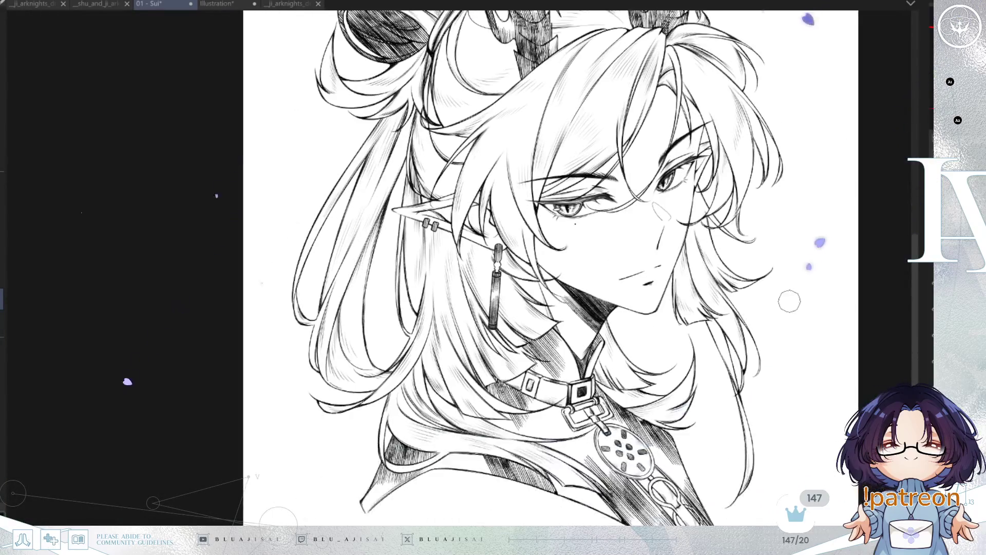
pyautogui.moveTo(767, 378)
pyautogui.mouseDown()
pyautogui.moveTo(771, 392)
pyautogui.moveTo(802, 383)
pyautogui.moveTo(789, 374)
pyautogui.mouseUp()
pyautogui.scroll(-1, 769, 324)
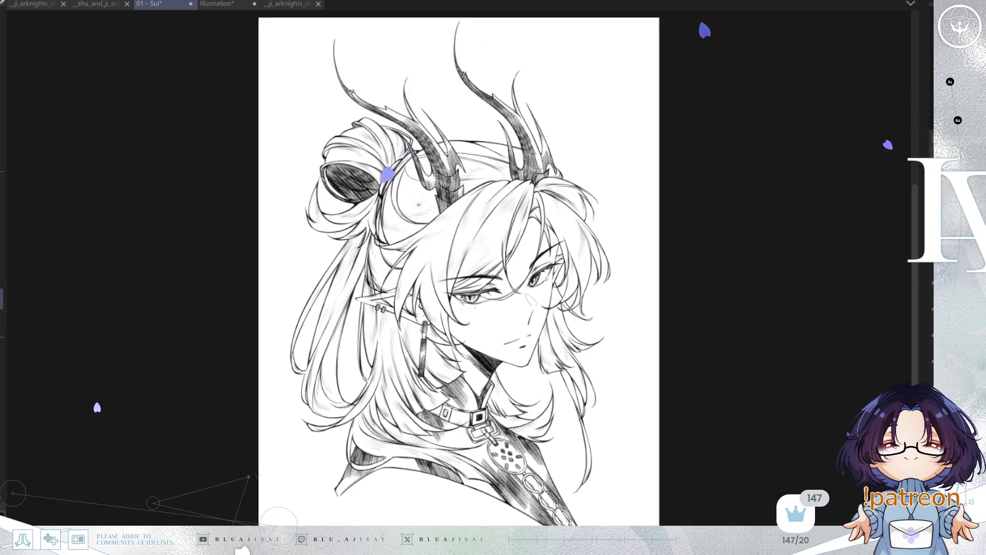
pyautogui.moveTo(753, 383)
pyautogui.mouseDown()
pyautogui.moveTo(867, 378)
pyautogui.moveTo(765, 359)
pyautogui.mouseUp()
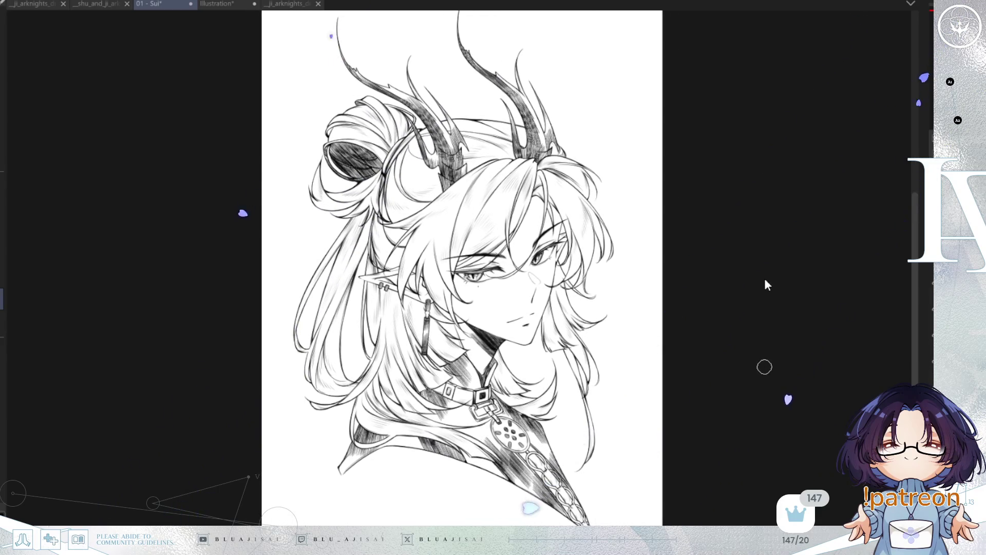
pyautogui.hotkey('ctrl', 's')
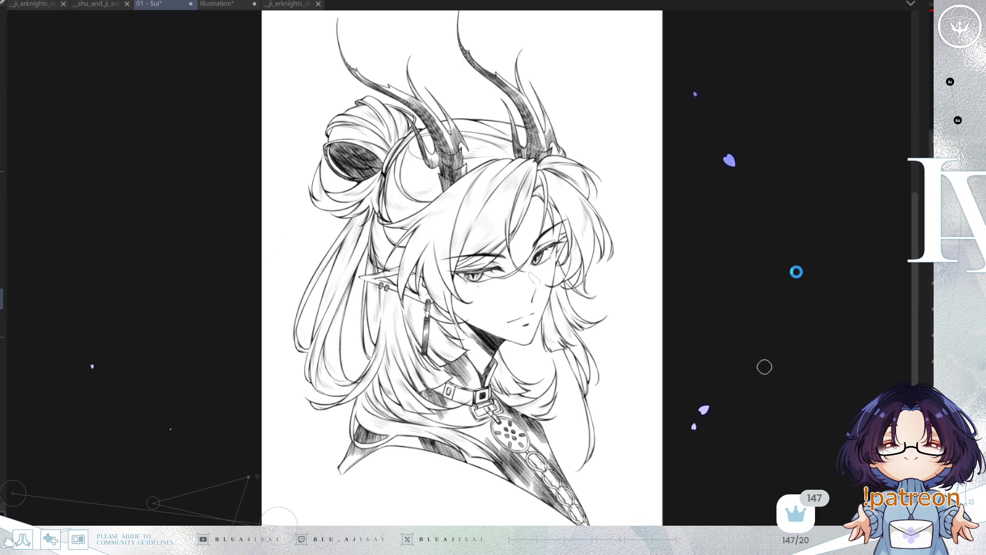